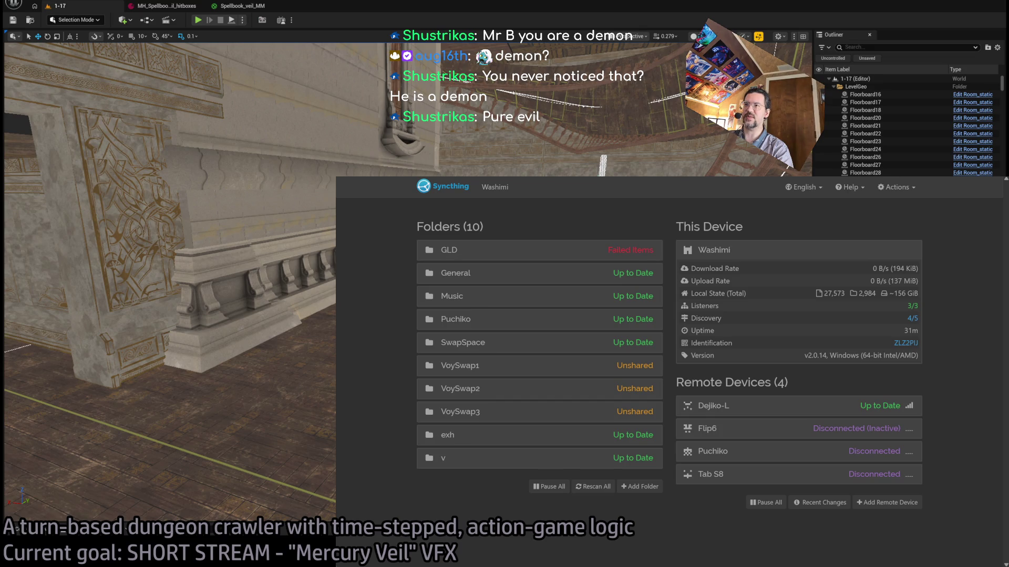
- Rescan all shared Syncthing folders for changes
click(591, 486)
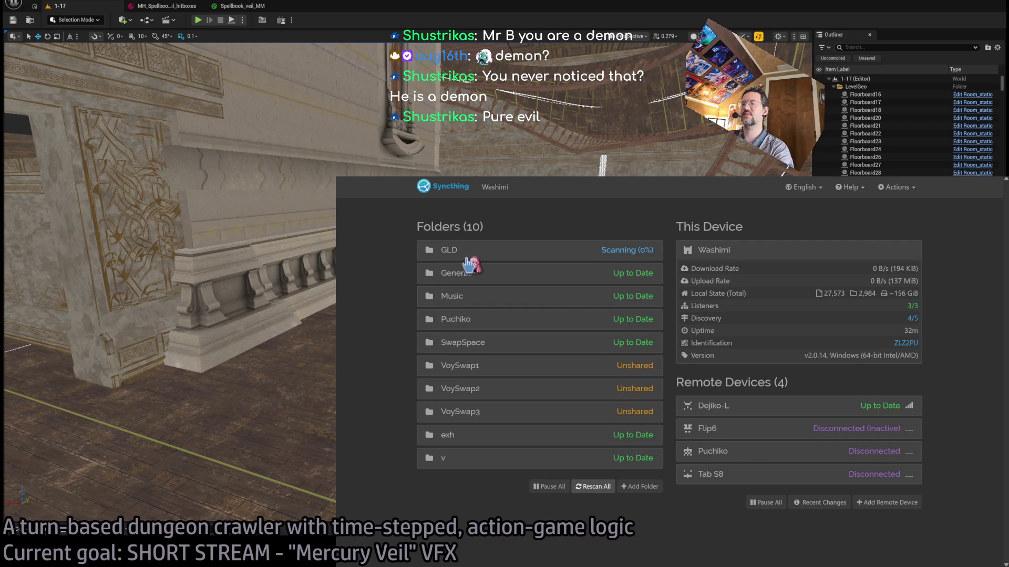
scroll(409, 286, up, 5)
scroll(489, 268, down, 1)
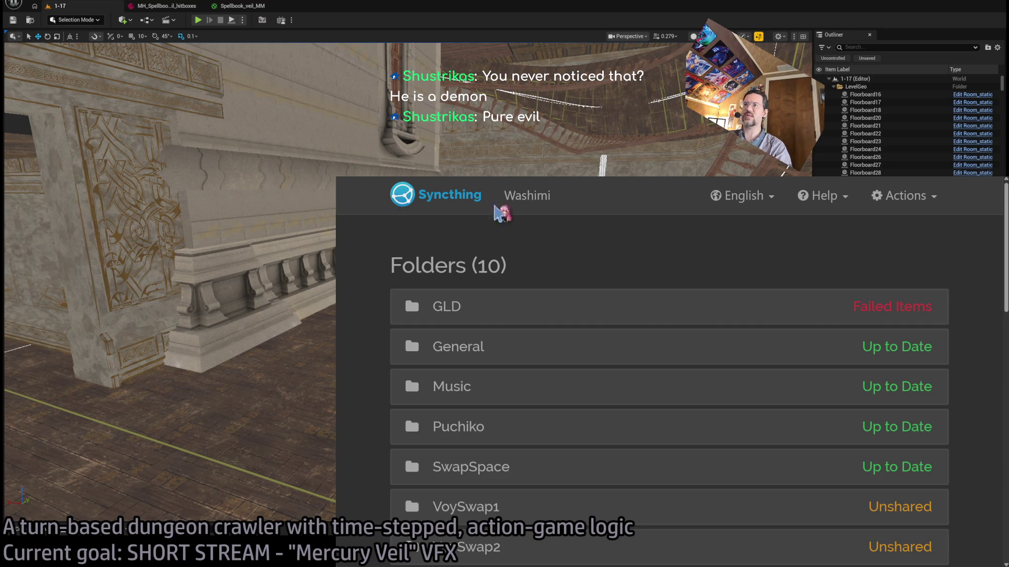
- Zoom the Syncthing page out to show folders and devices together, then switch to YouTube Music
scroll(368, 274, down, 5)
scroll(371, 275, down, 3)
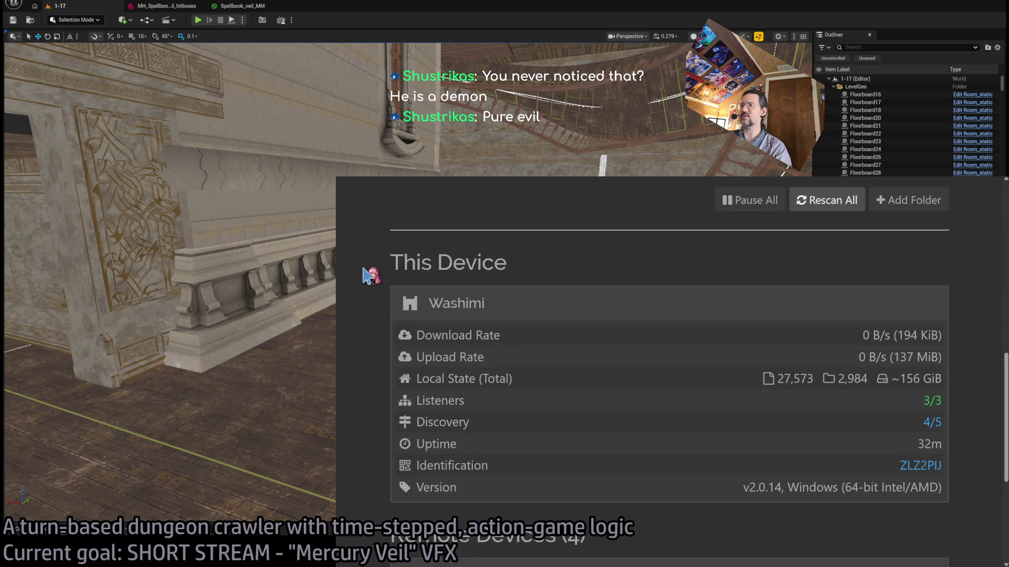
scroll(371, 274, up, 8)
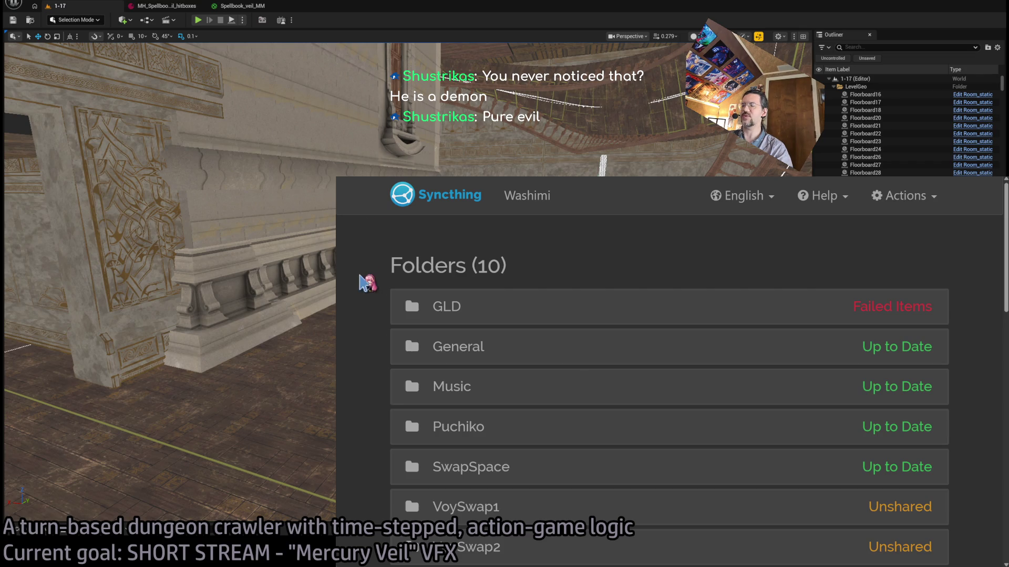
key(ctrl+0)
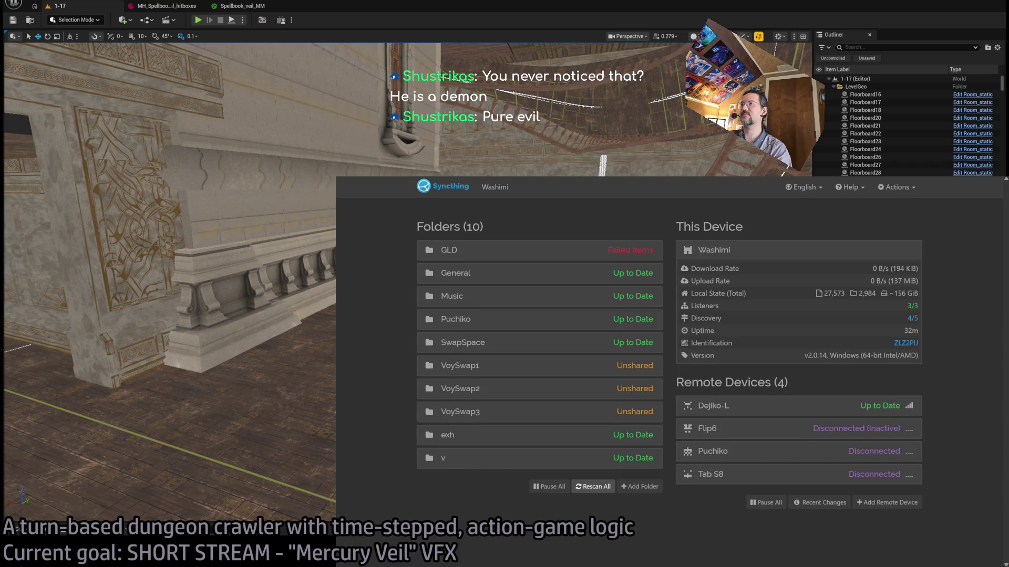
key(ctrl+Tab)
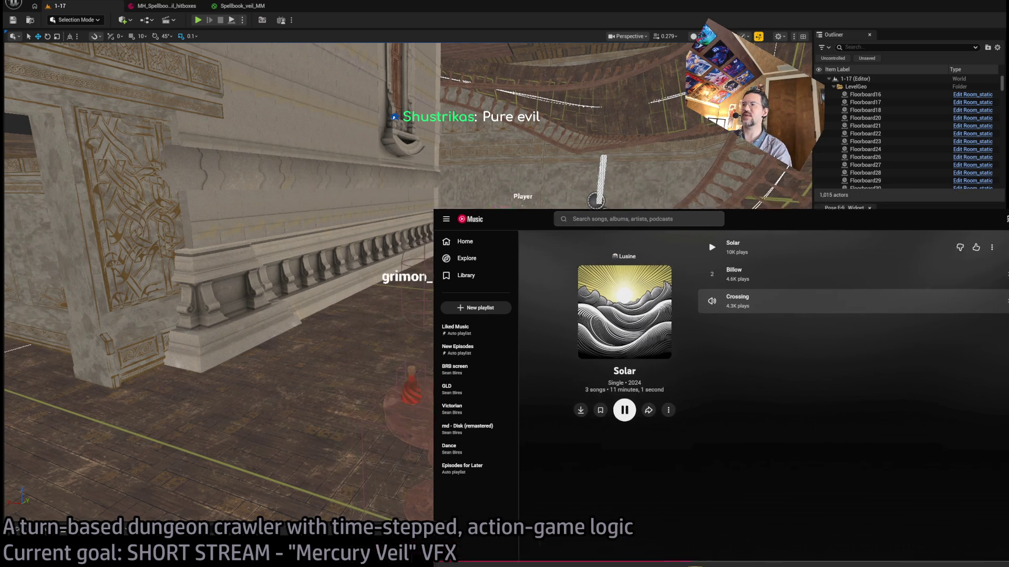
- Shrink YouTube Music into a mini-player window with Super+Down
key(super+Down)
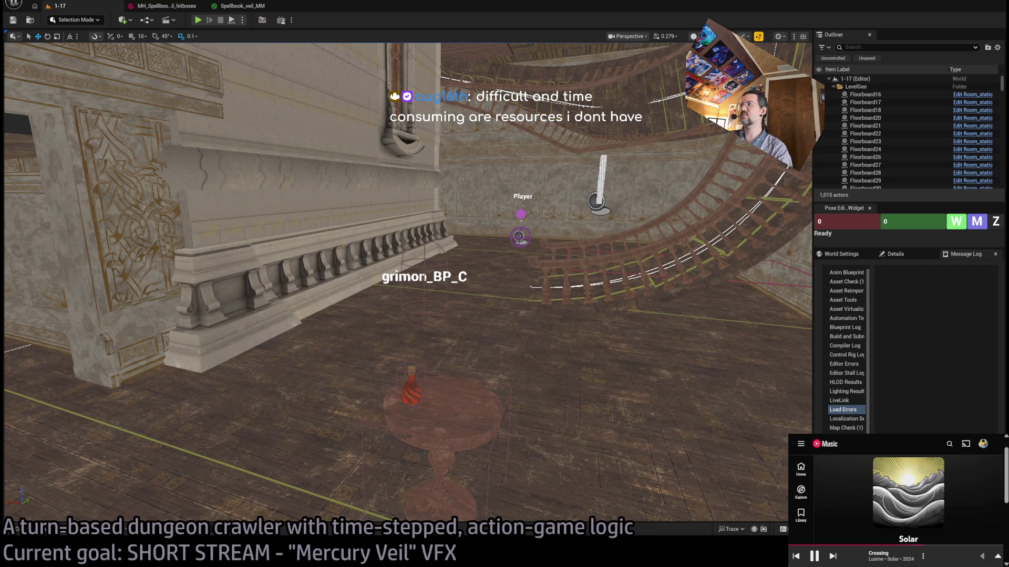
- Turn the level camera toward the upper staircase
mouse_move(479, 154)
mouse_down()
mouse_move(480, 126)
mouse_move(436, 126)
mouse_move(478, 153)
mouse_up()
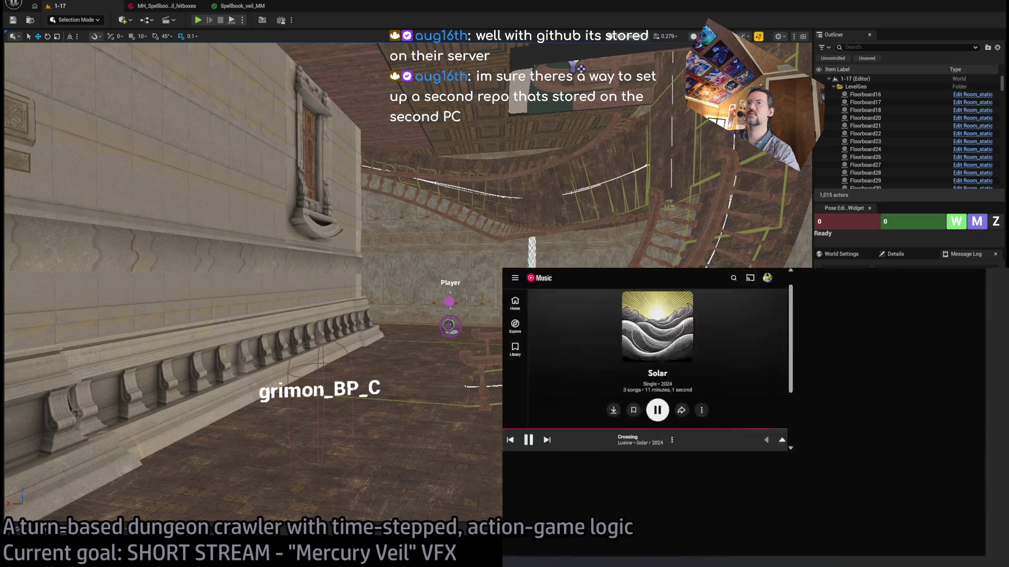
- Search Google for 'github LAN sync', expand the AI Overview and highlight the note on avoiding public GitHub servers
text(github LAN sync)
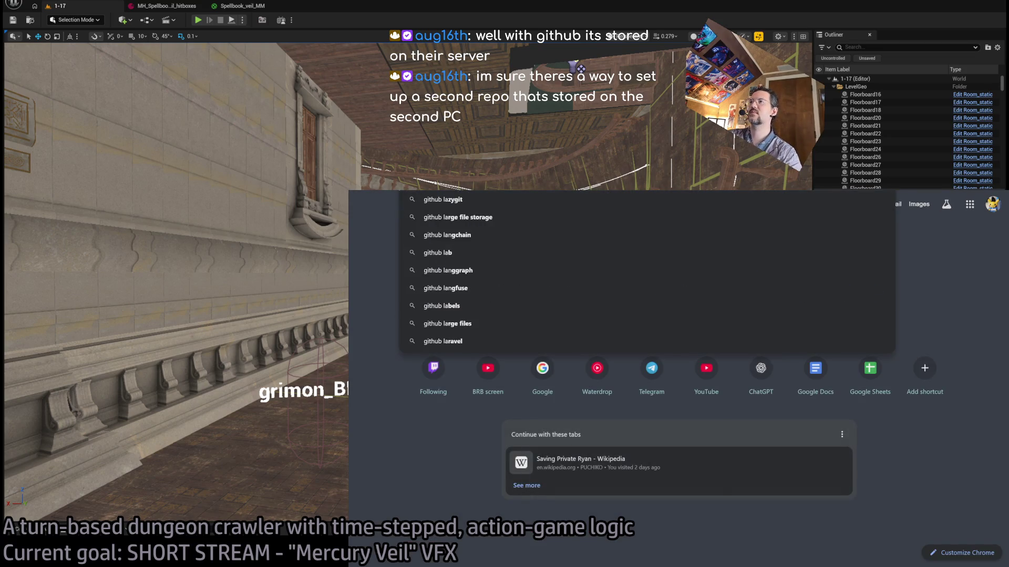
key(Return)
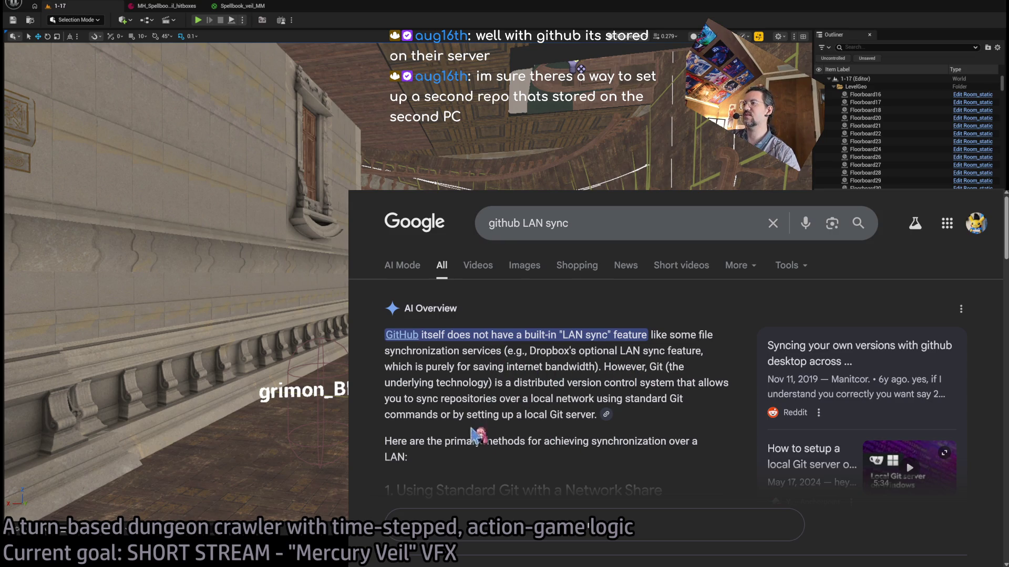
scroll(546, 438, down, 3)
click(544, 300)
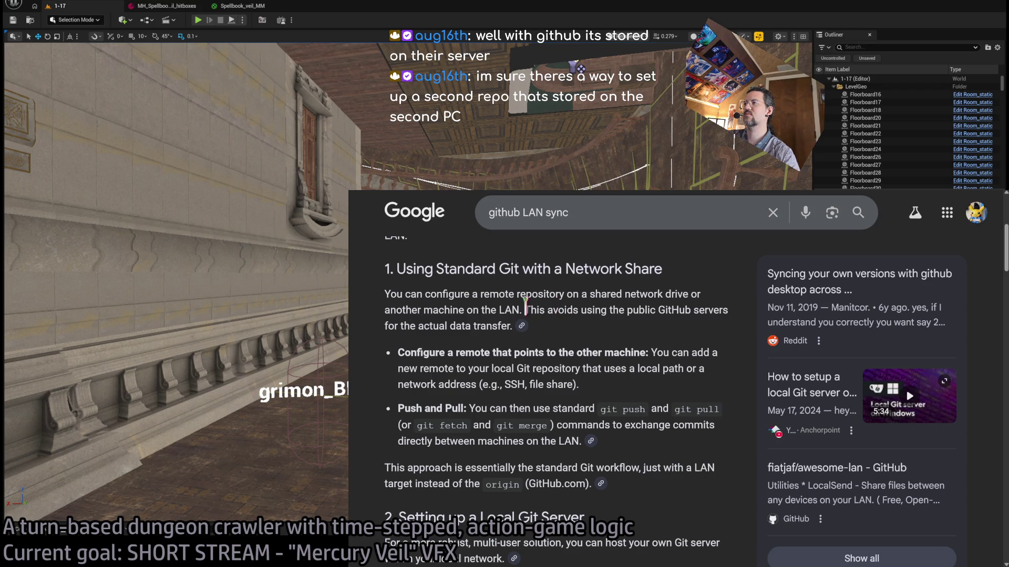
mouse_move(525, 310)
mouse_down()
mouse_move(514, 326)
mouse_move(388, 294)
mouse_up()
click(592, 347)
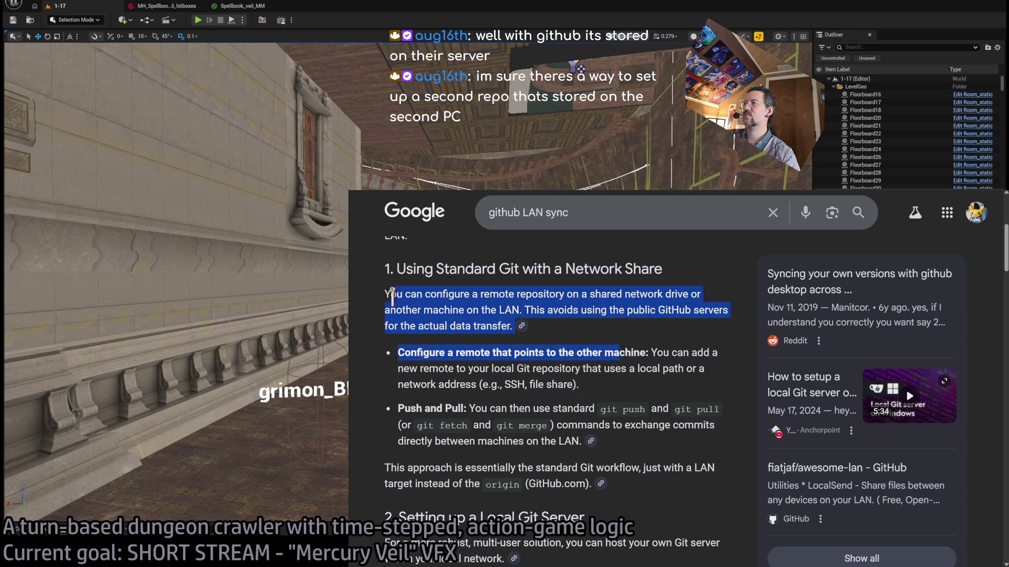
click(632, 339)
triple_click(596, 340)
click(599, 344)
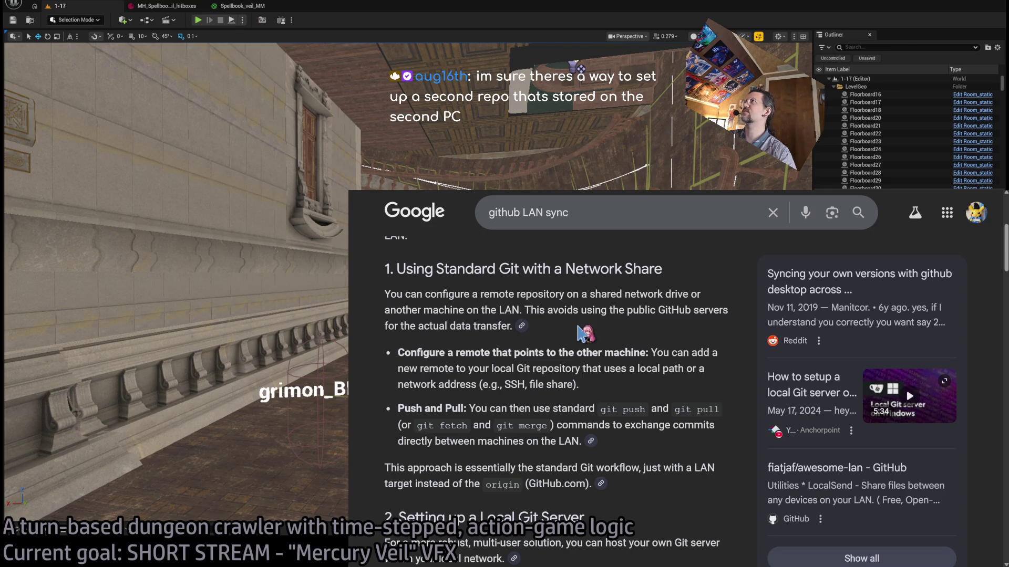
mouse_move(577, 328)
mouse_down()
mouse_move(387, 295)
mouse_move(386, 269)
mouse_move(558, 310)
mouse_up()
triple_click(386, 269)
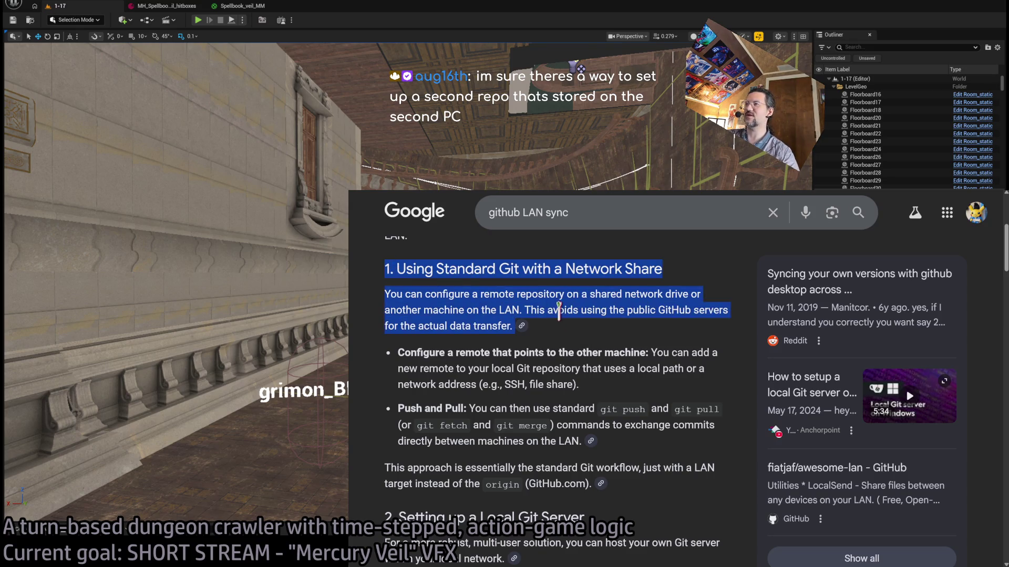
click(576, 326)
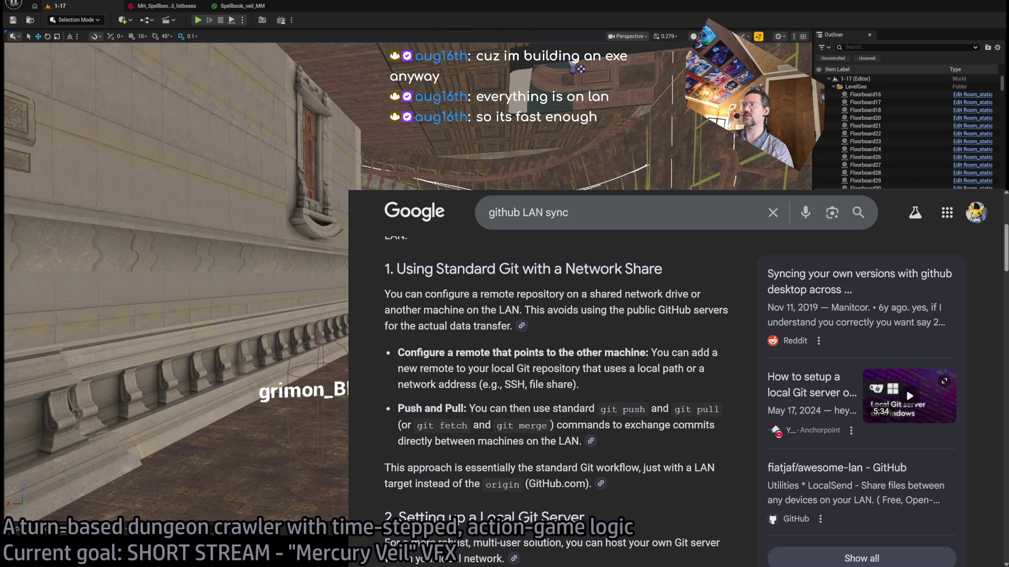
key(alt+Tab)
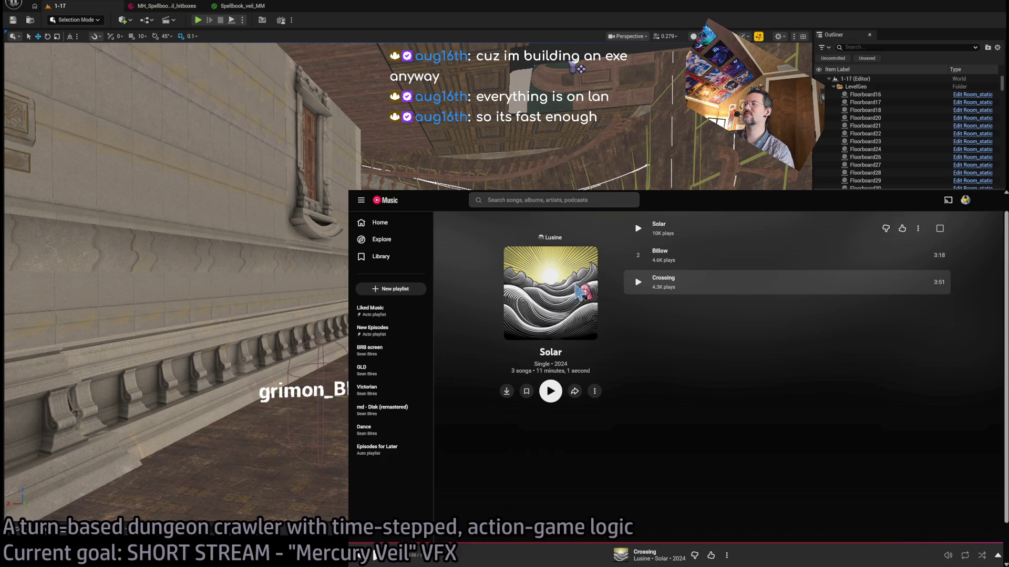
- Search YouTube Music for 'michael jackson bad', open the Bad album and play it from the start
click(389, 202)
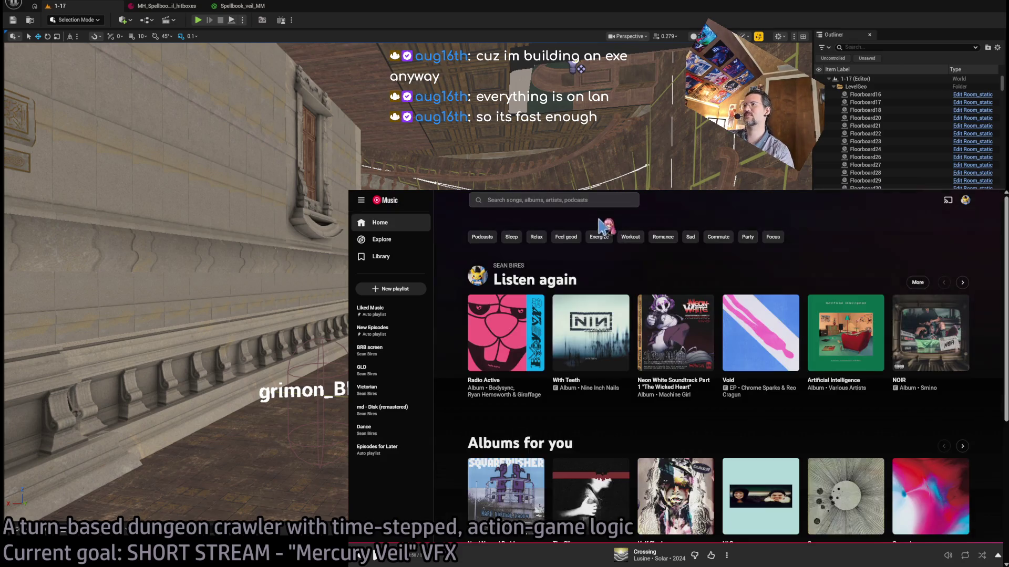
text(michael jackson)
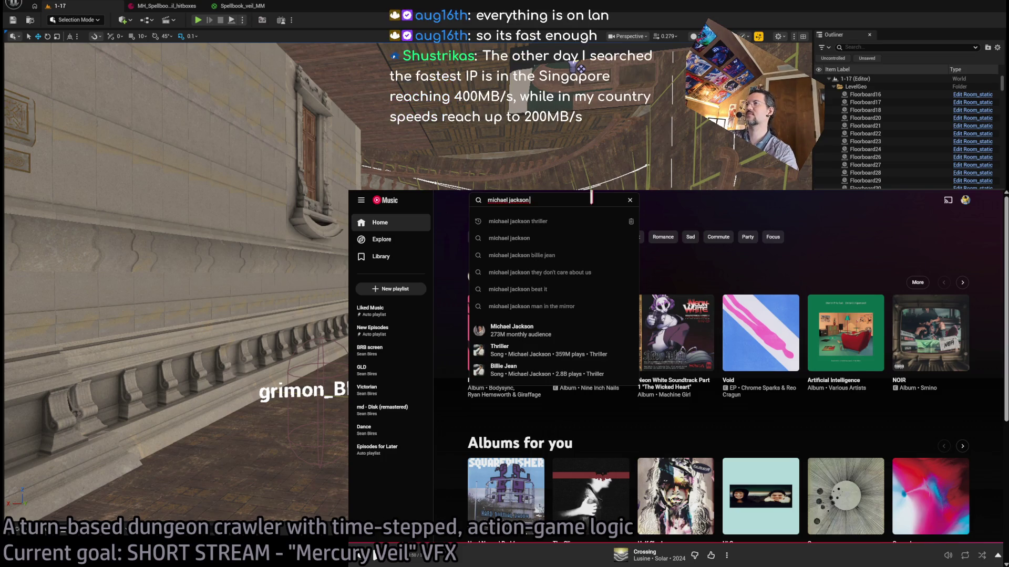
text( bad)
key(Return)
click(620, 292)
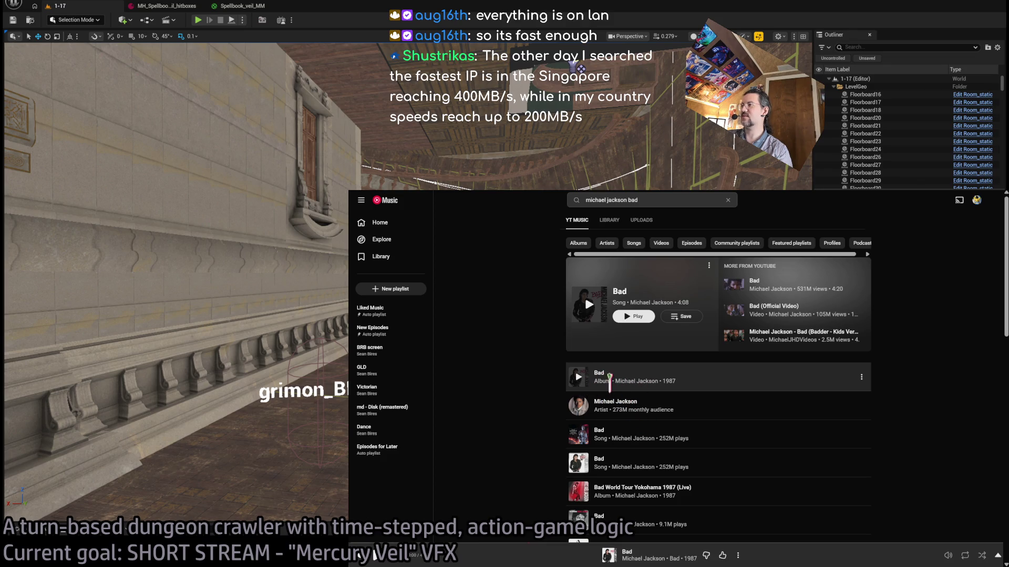
click(602, 378)
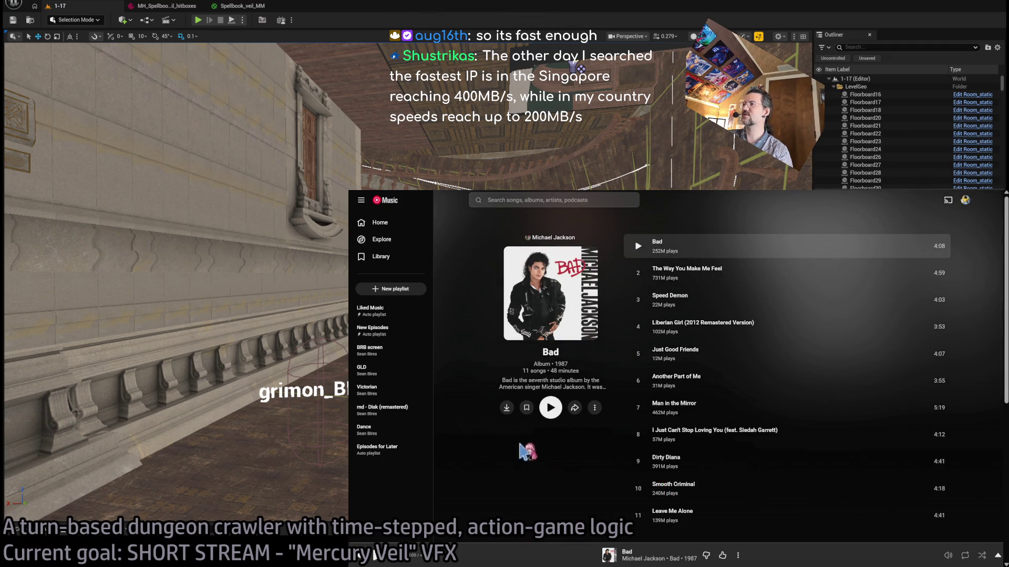
click(638, 246)
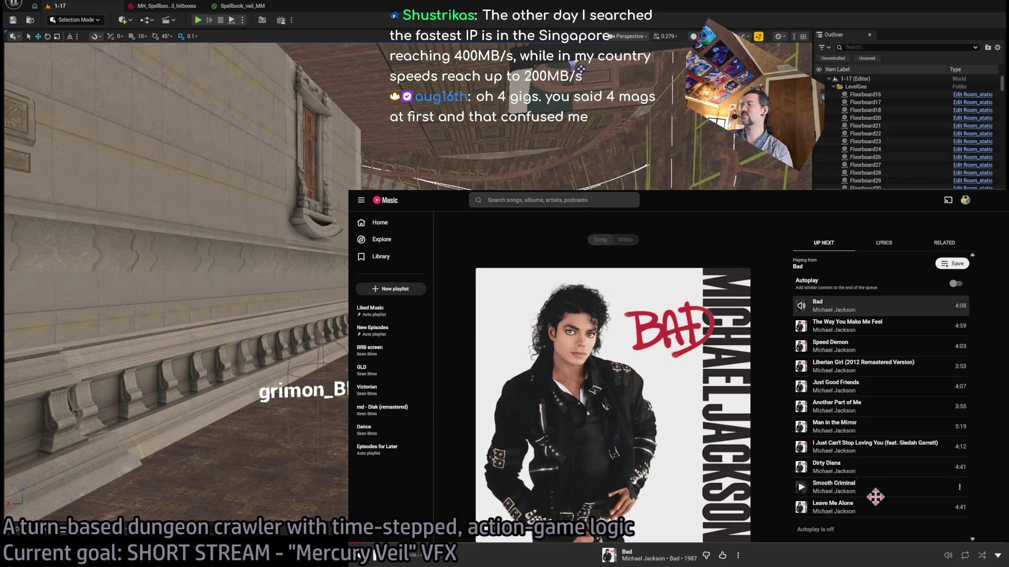
mouse_move(951, 558)
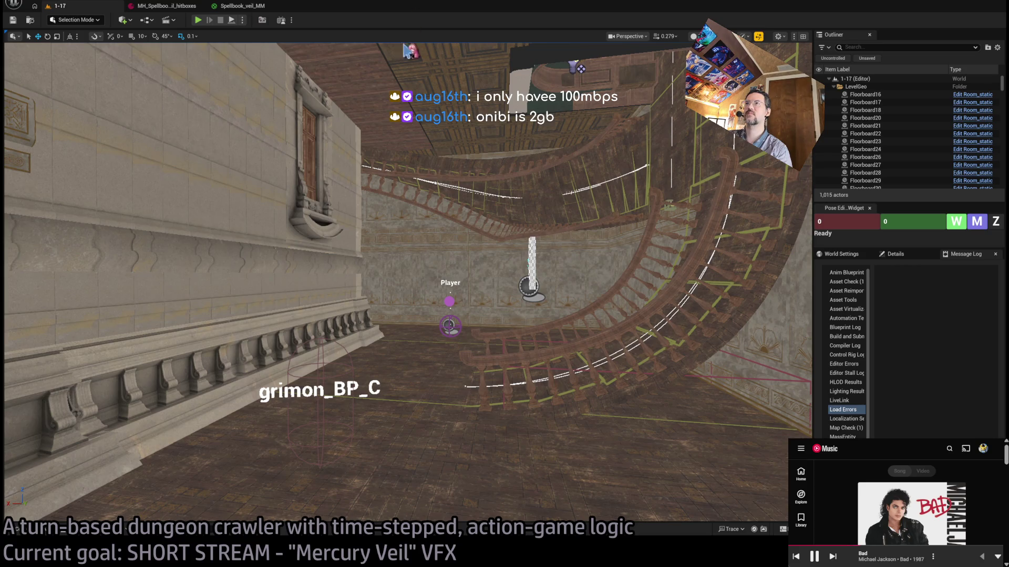
- Select a floor piece in the 1-17 level viewport
click(349, 298)
- Select the SM_WoodenFloor_118 ceiling tile, open its SM_WoodenFloor_01 mesh and preview the Nanite fallback
click(449, 388)
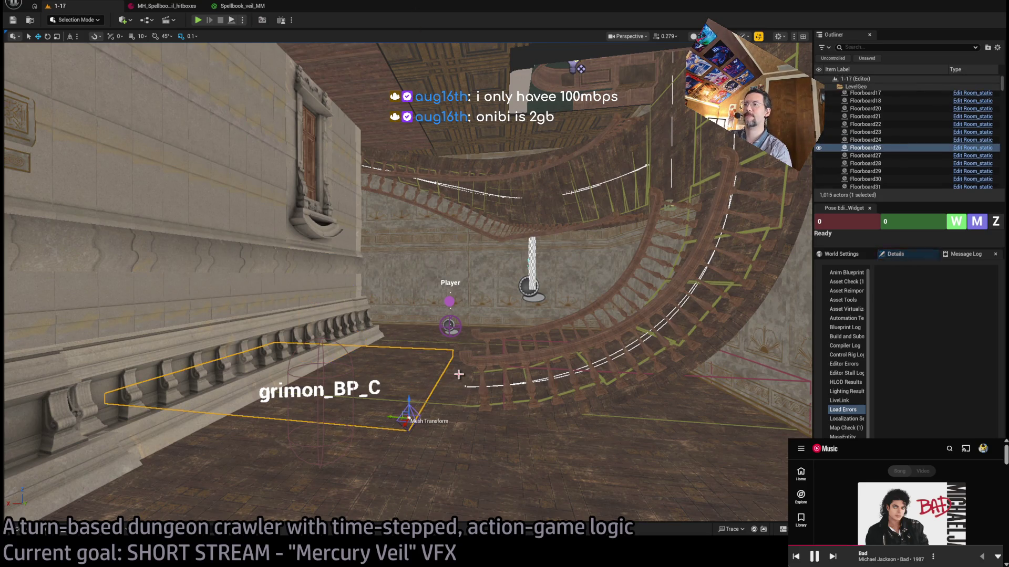
drag(457, 373, 473, 200)
click(476, 190)
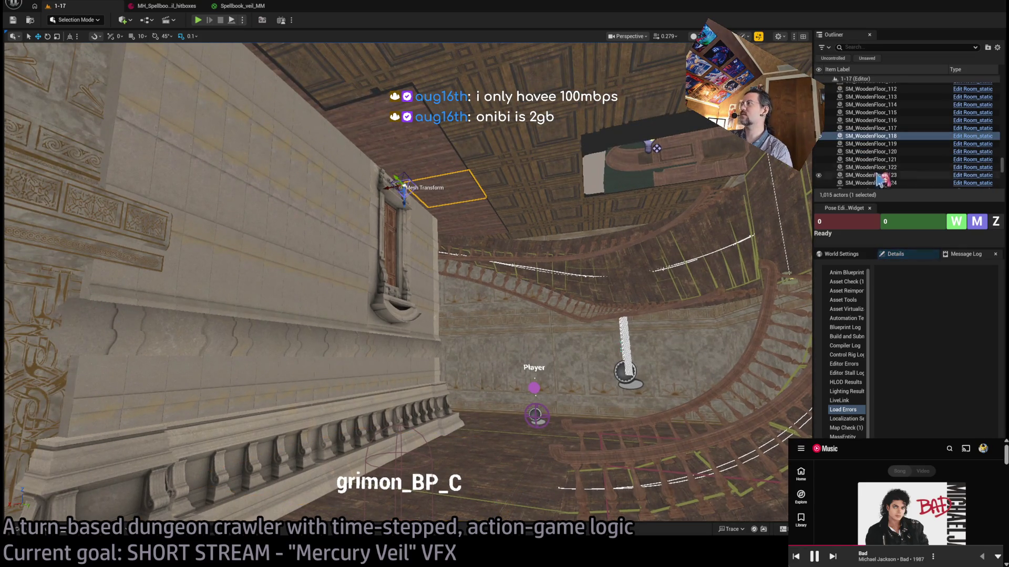
click(845, 254)
drag(480, 200, 481, 57)
click(895, 254)
double_click(933, 401)
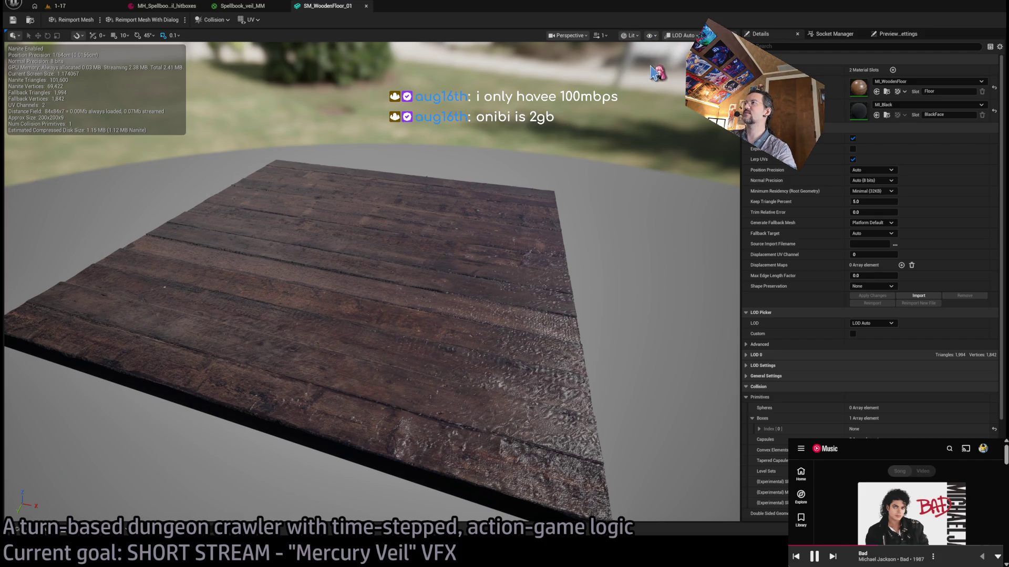
key(ctrl+n)
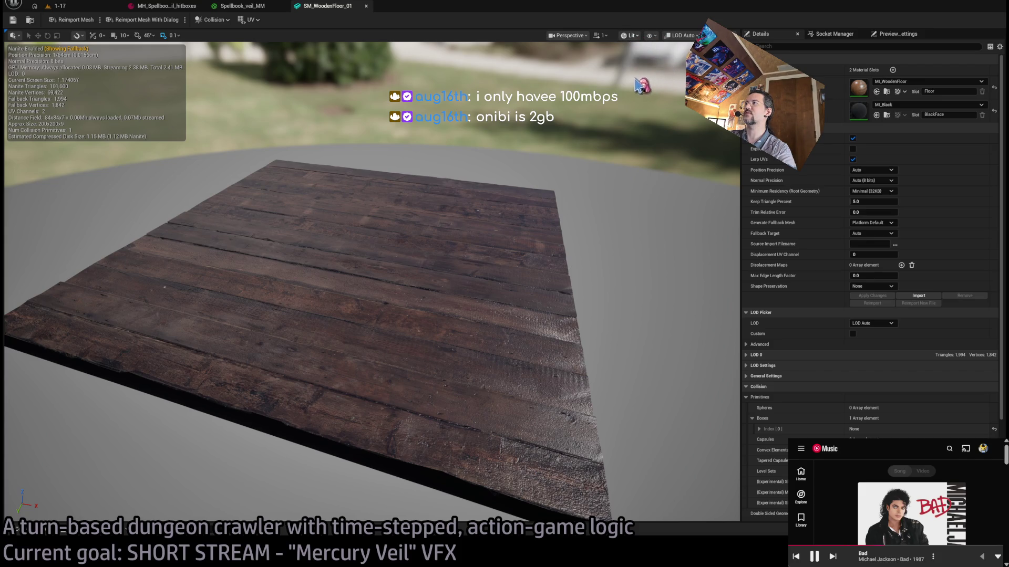
- View SM_WoodenFloor_01 in Lit Wireframe from several angles, then close it and return to level 1-17
key(alt+2)
scroll(625, 108, up, 5)
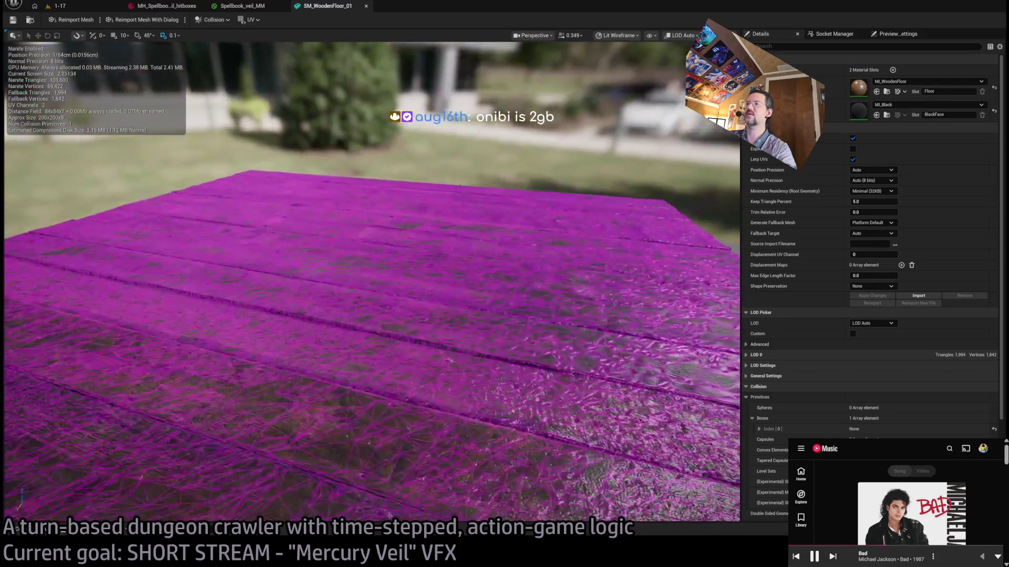
drag(368, 284, 368, 231)
drag(586, 147, 587, 166)
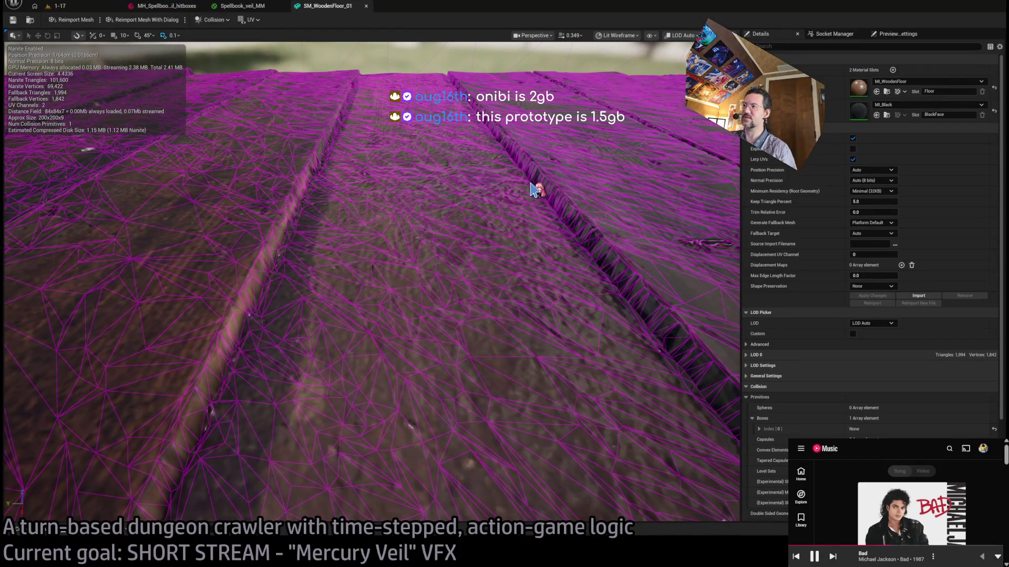
drag(118, 134, 119, 210)
mouse_move(166, 135)
mouse_down()
mouse_move(157, 152)
mouse_move(166, 134)
mouse_up()
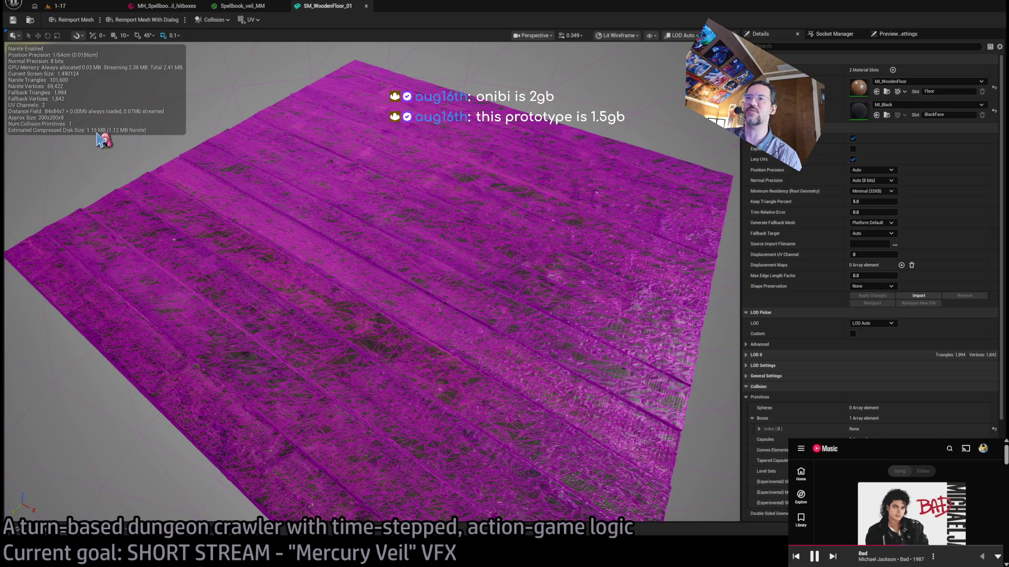
mouse_move(513, 255)
mouse_down()
mouse_move(381, 209)
mouse_move(381, 236)
mouse_move(381, 202)
mouse_move(512, 239)
mouse_move(509, 250)
mouse_up()
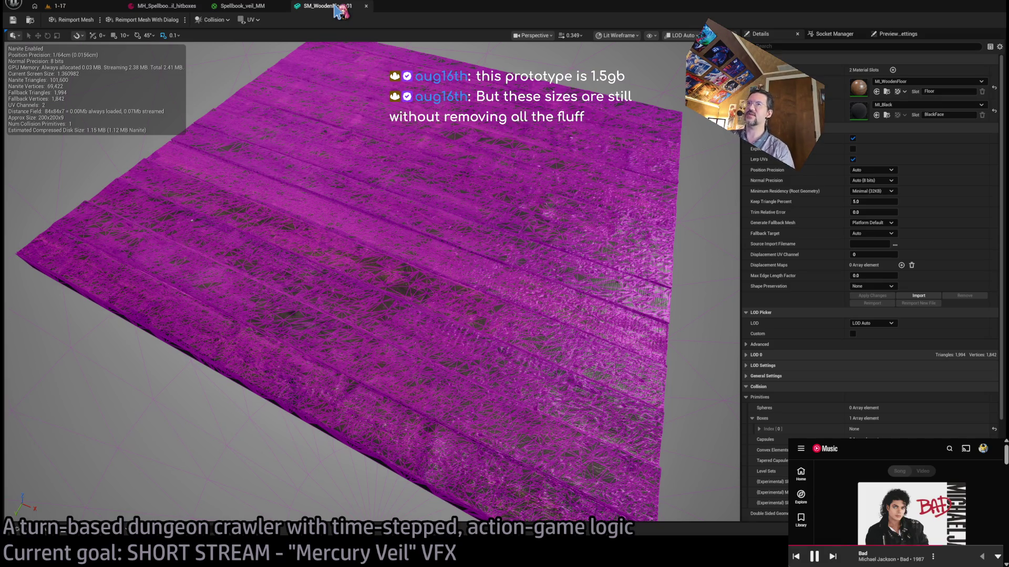
middle_click(336, 8)
click(97, 7)
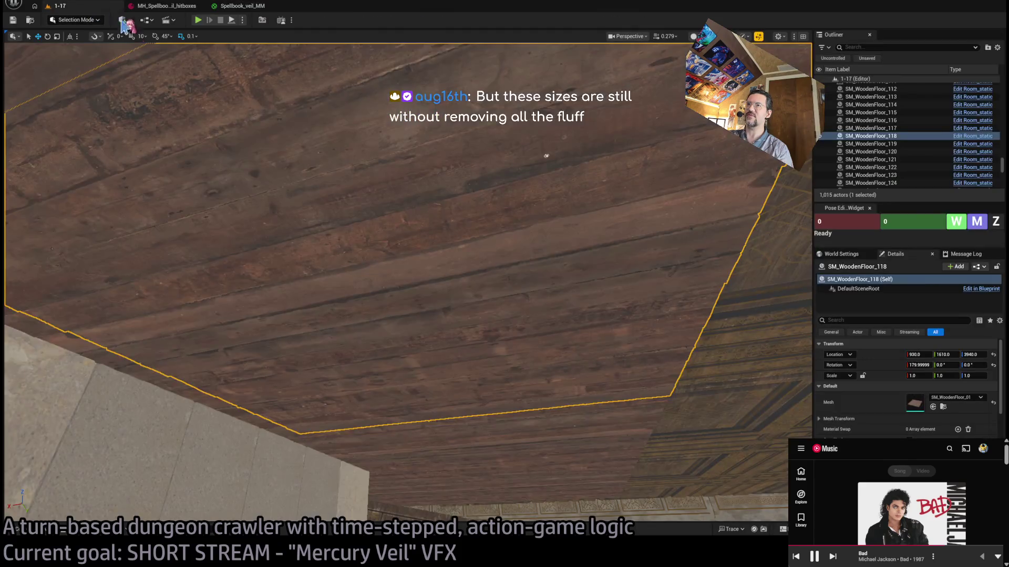
drag(407, 255, 413, 247)
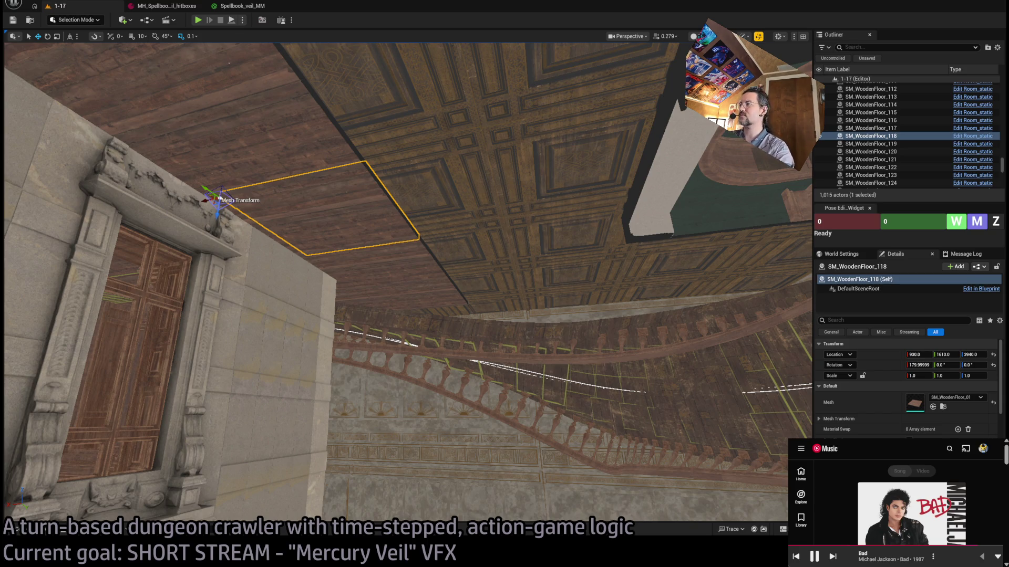
drag(407, 284, 408, 326)
click(239, 6)
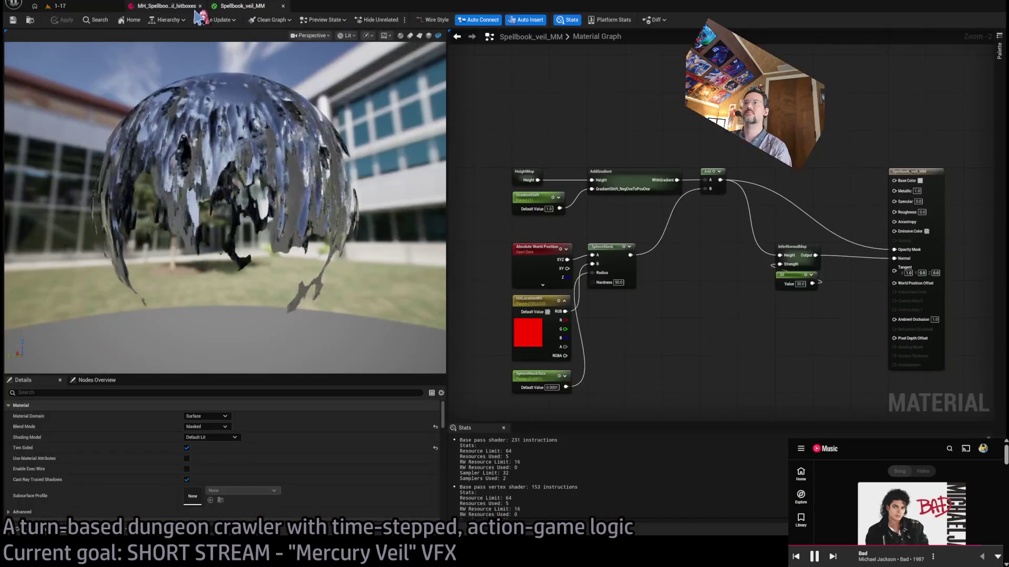
drag(216, 131, 247, 145)
click(55, 5)
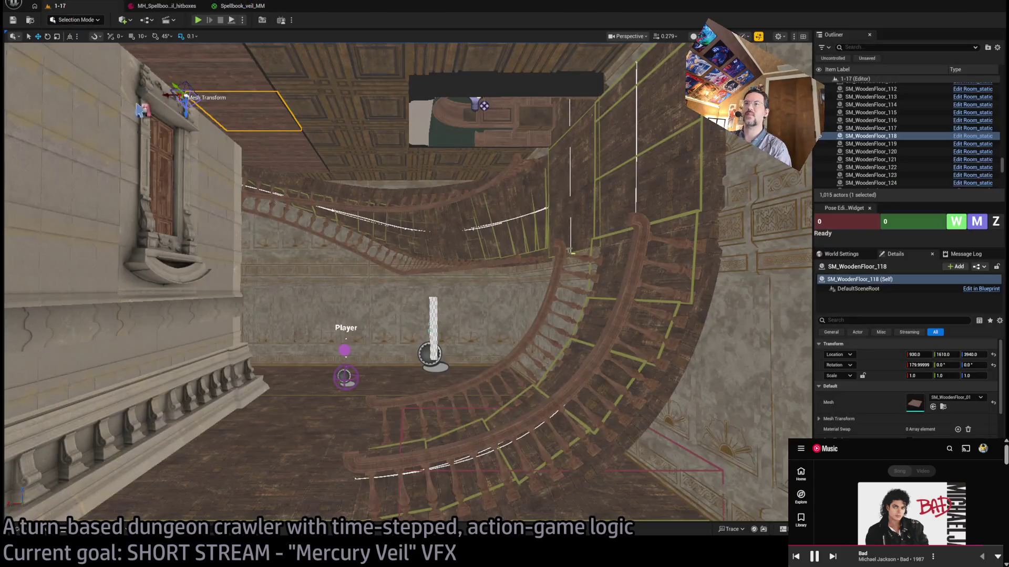
- Open the Content Drawer and browse the project folders, including HDG and MetaHumans
key(ctrl+space)
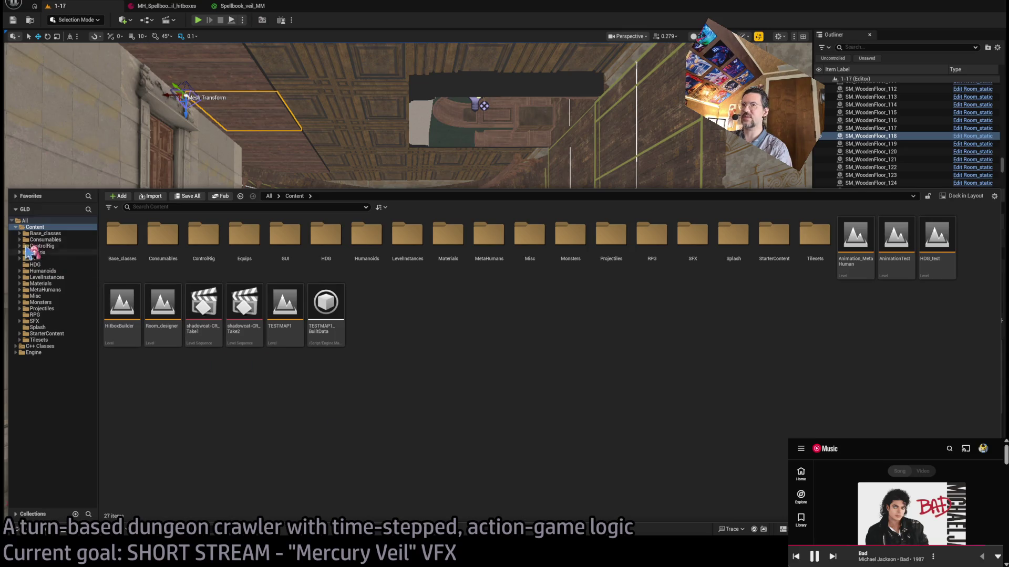
click(56, 295)
click(56, 265)
click(56, 315)
click(59, 271)
click(62, 264)
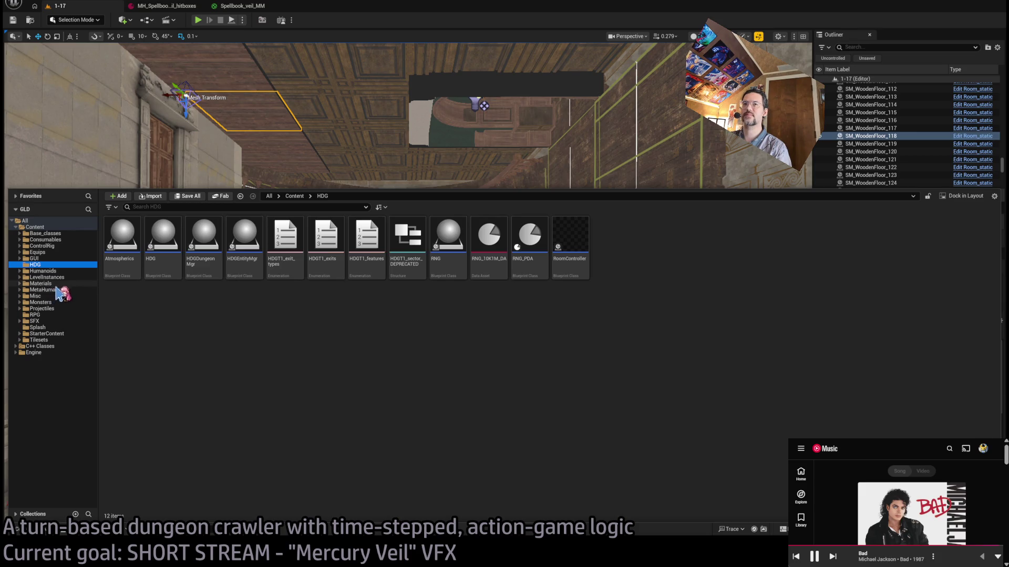
click(59, 290)
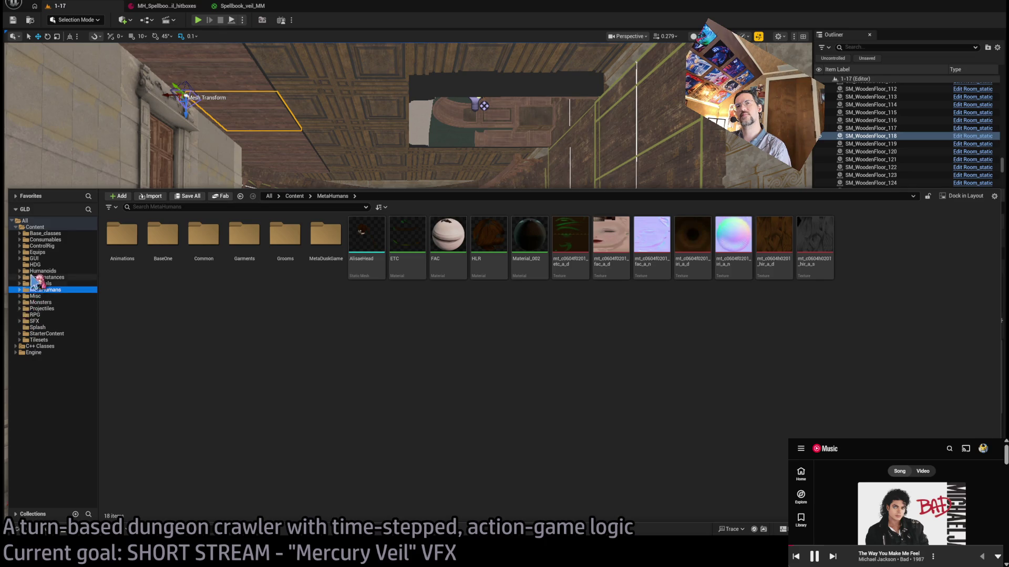
- Expand Equips and show the Spellbook folder's assets
click(20, 284)
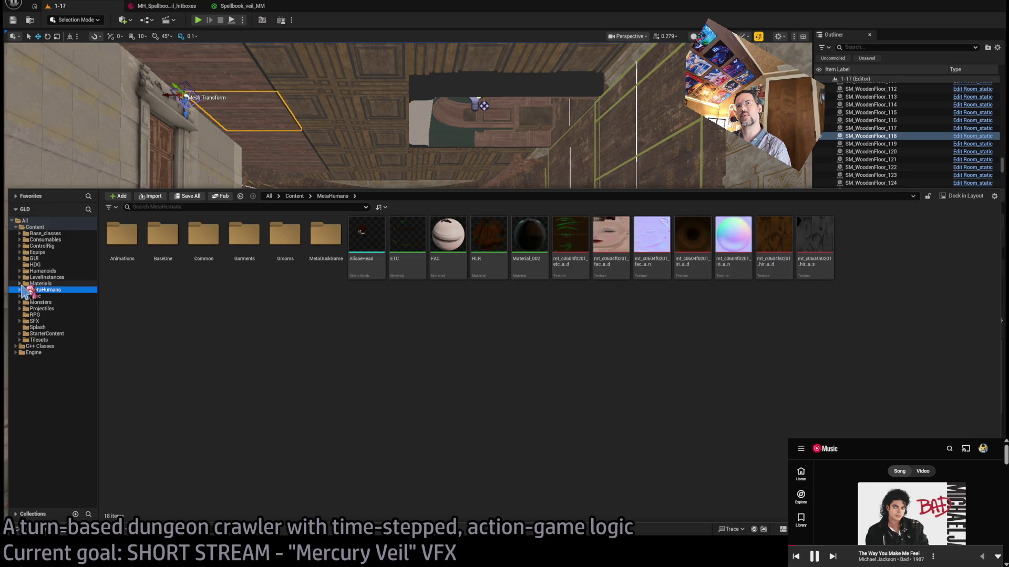
click(20, 284)
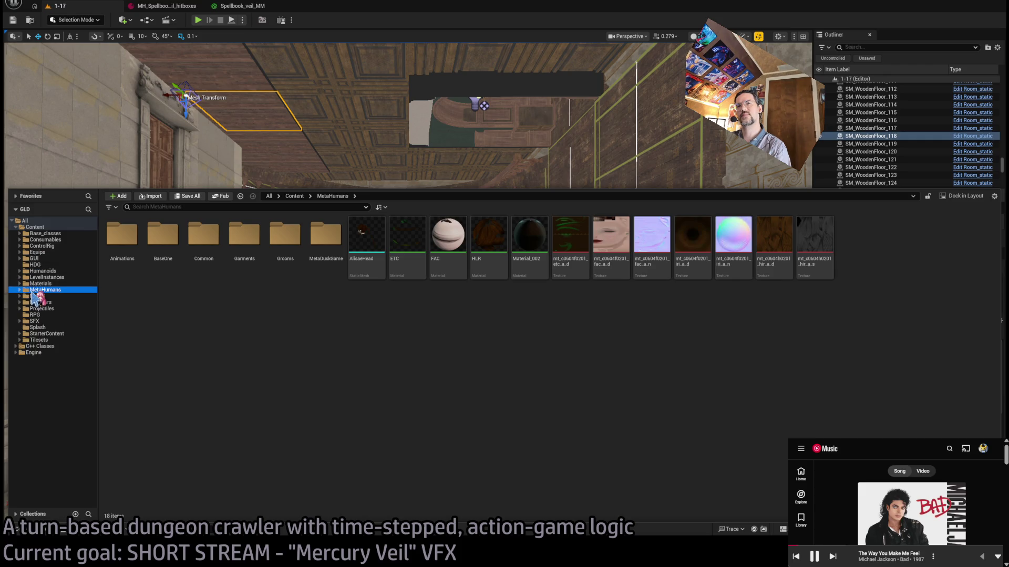
click(19, 252)
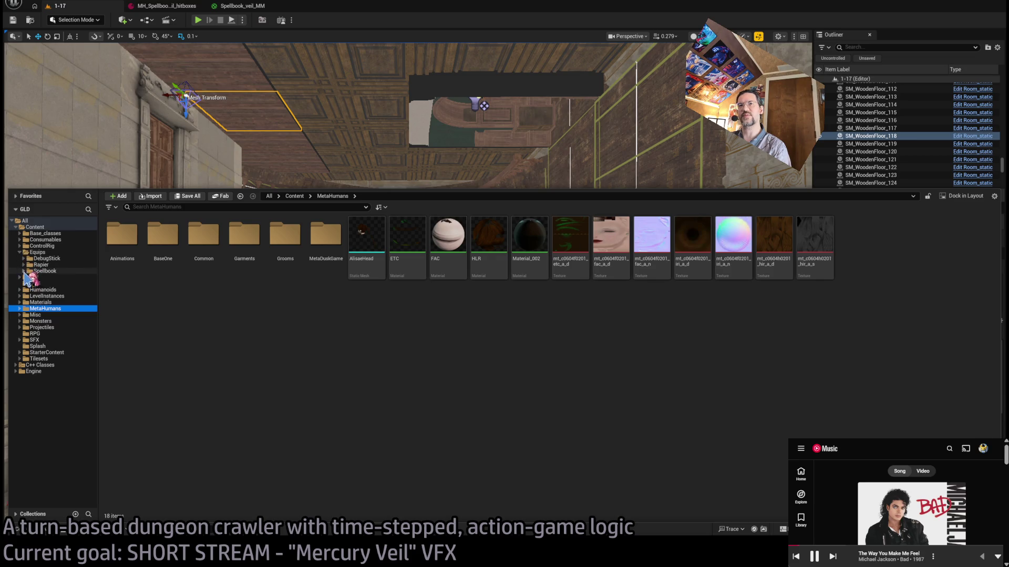
click(24, 271)
click(56, 272)
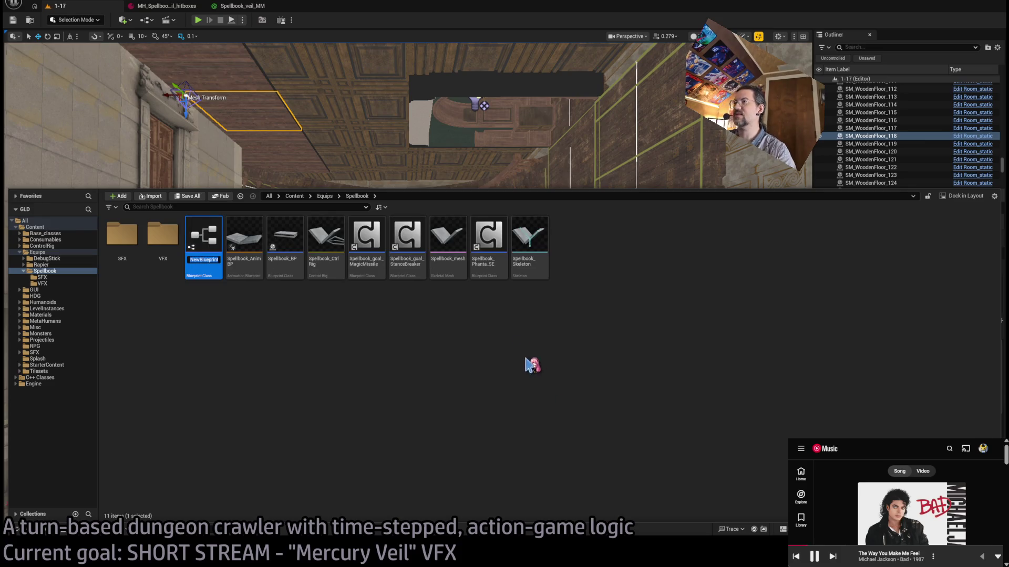
- Name the new Blueprint Mercury_veil_SE and open it on its EventGraph
text(SE)
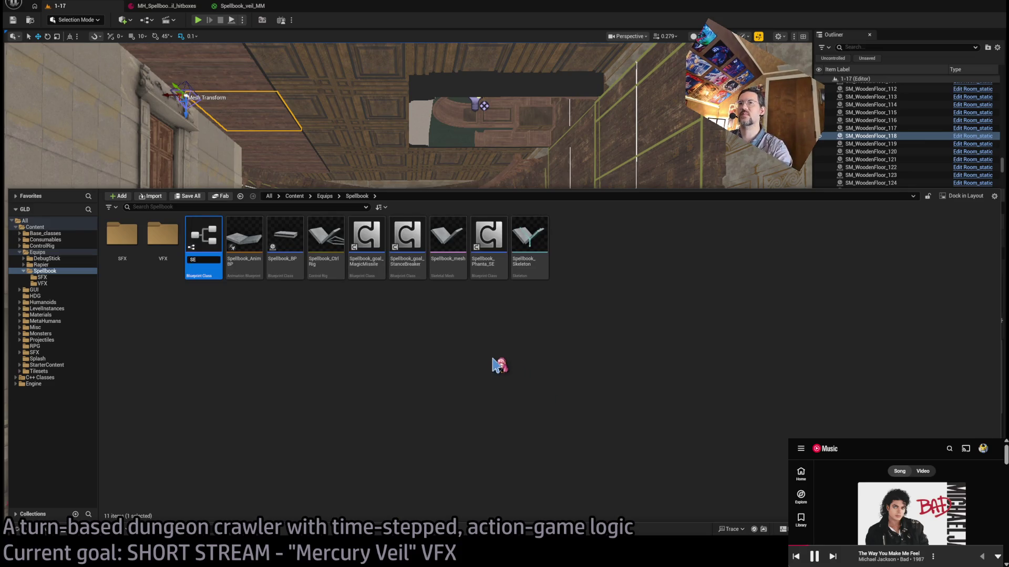
key(BackSpace)
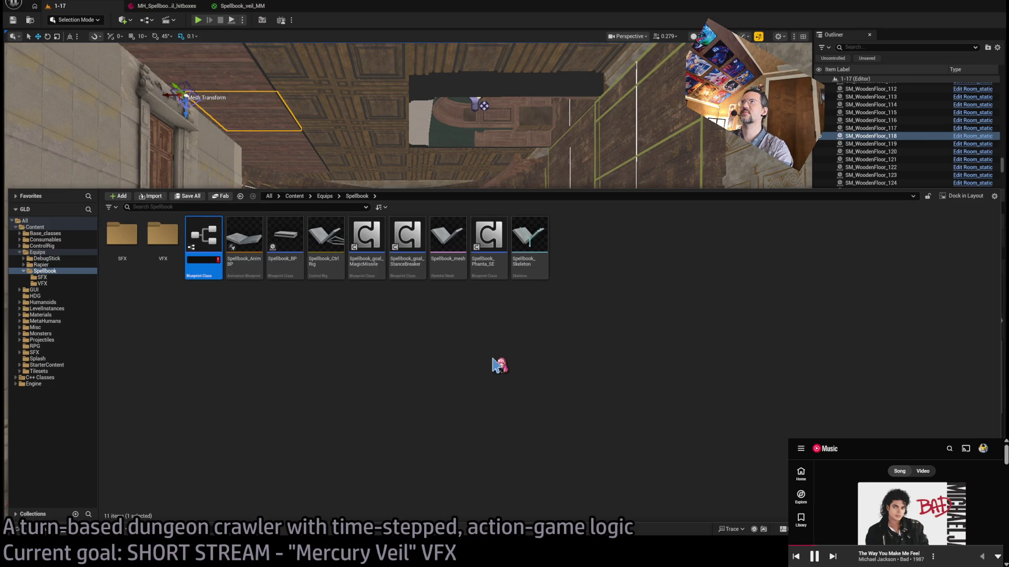
text(Veil_)
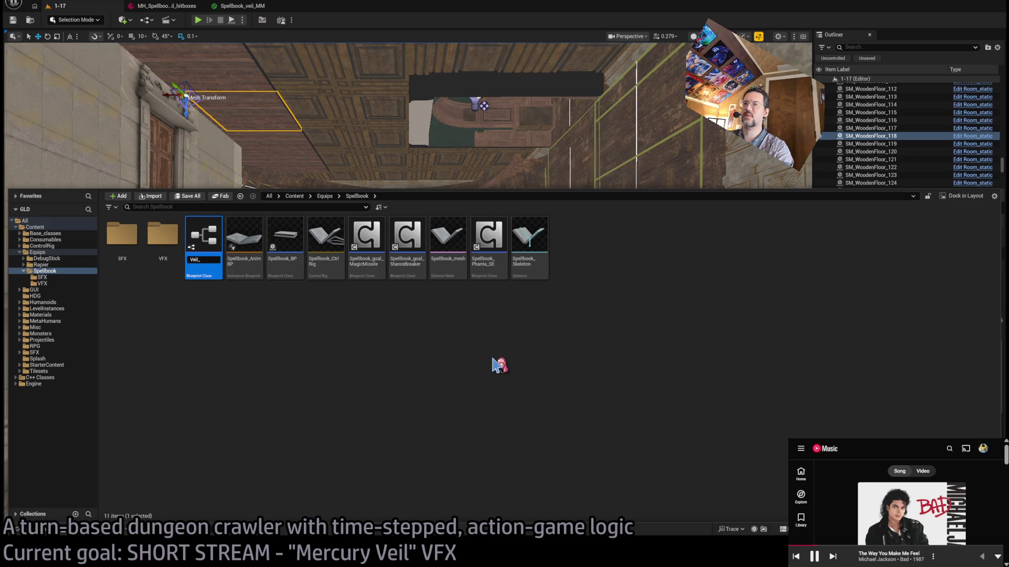
key(BackSpace)
key(BackSpace)
key(BackSpace)
text(Mcu)
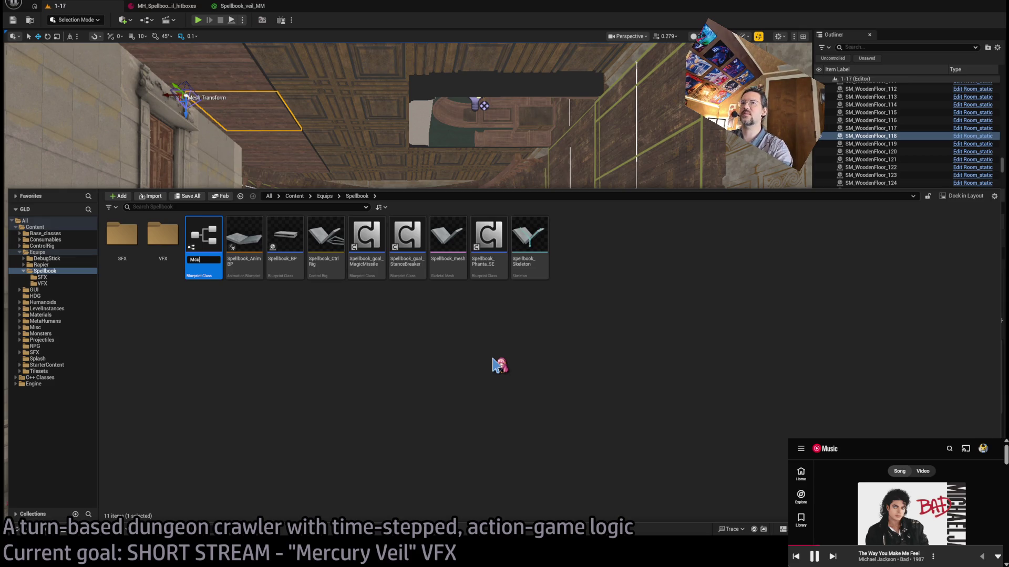
text(cury_veil_)
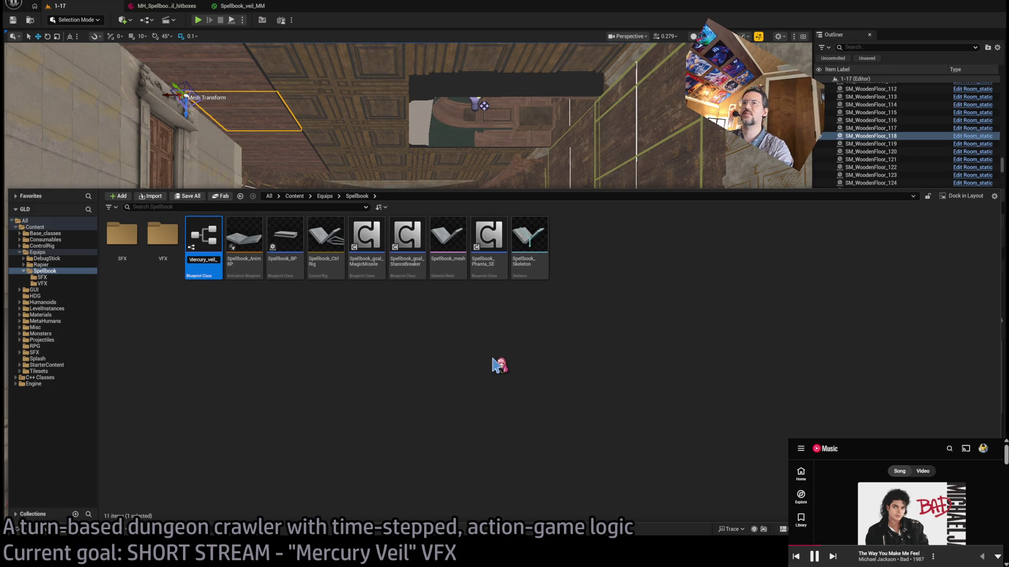
text(SE)
key(Return)
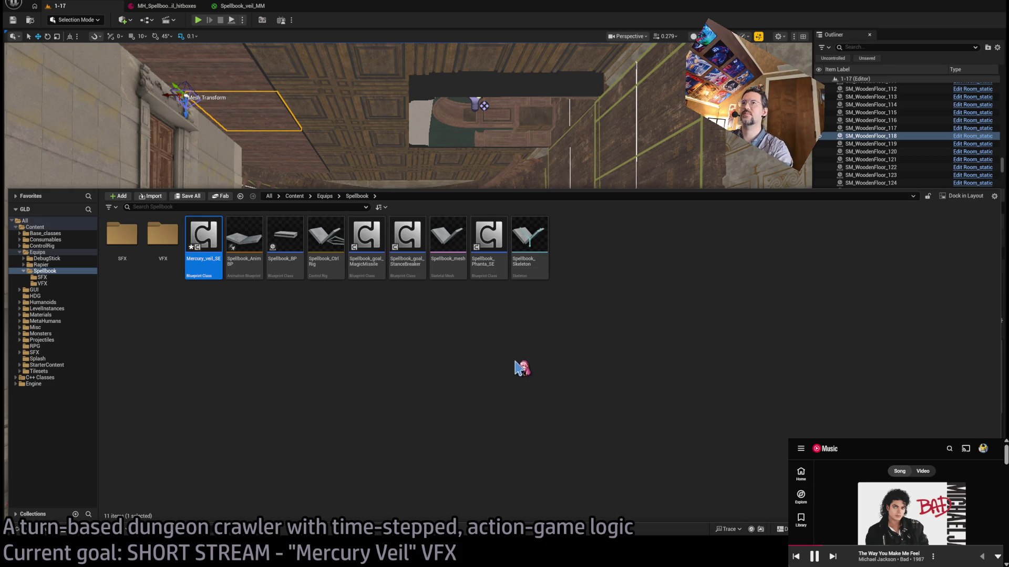
key(Return)
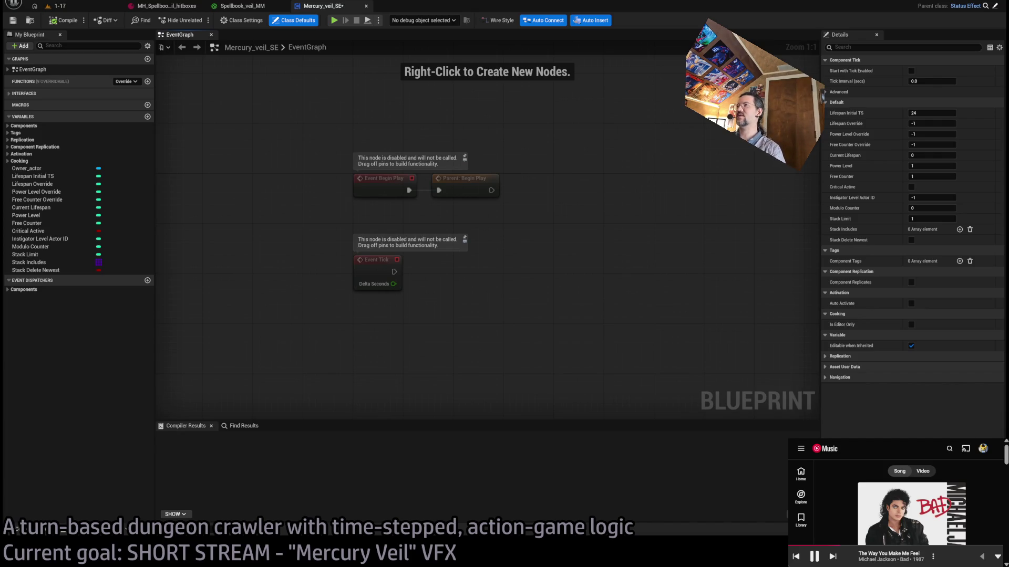
- Delete the three default event nodes from the EventGraph
drag(567, 140, 298, 339)
mouse_move(536, 275)
mouse_down()
mouse_move(475, 286)
mouse_move(334, 173)
mouse_up()
click(237, 135)
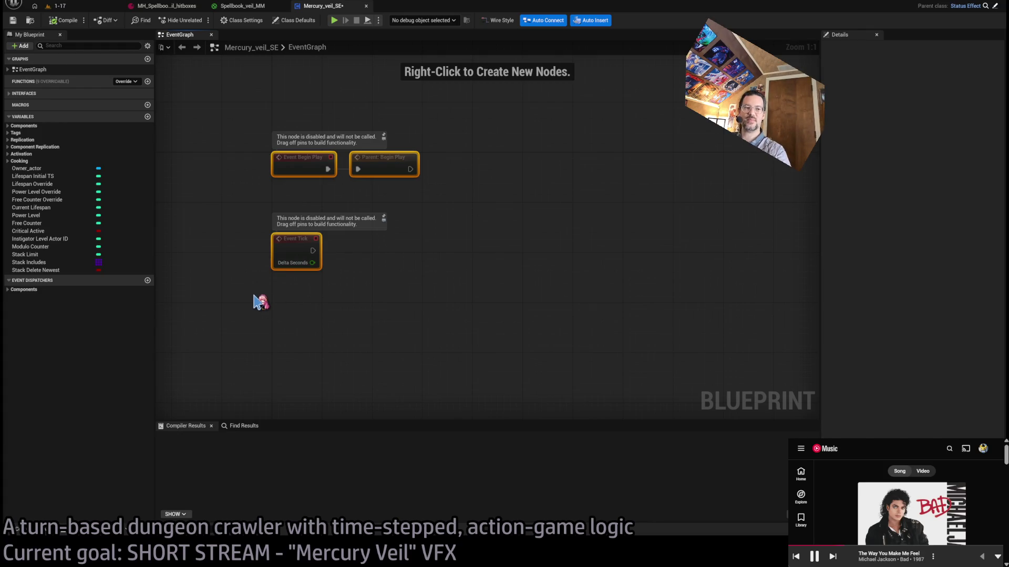
drag(272, 262, 321, 274)
key(Delete)
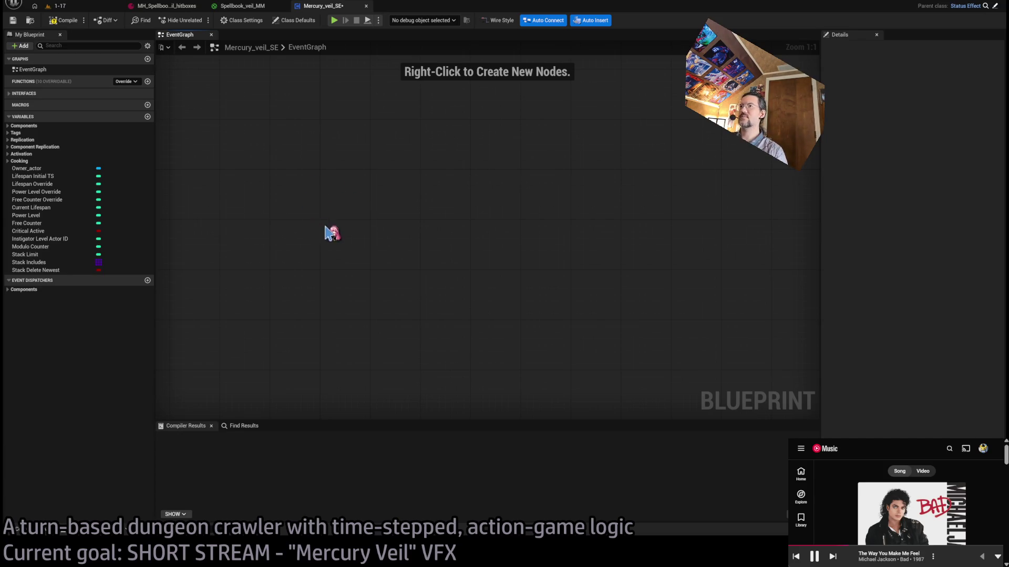
click(9, 93)
click(8, 95)
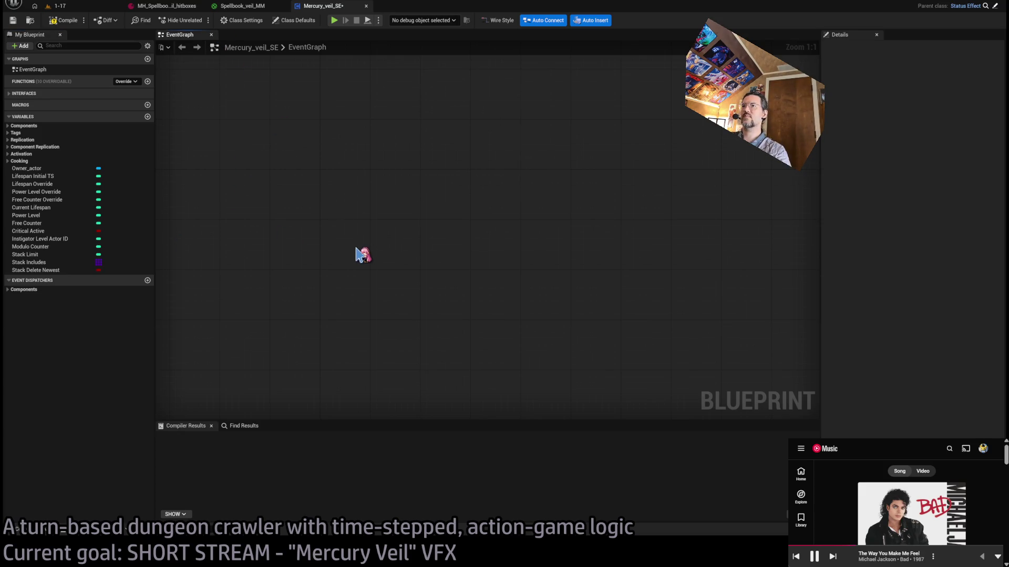
- Add an Event PreSimStep node followed by its Parent: PreSimStep call
key(ctrl+v)
mouse_move(384, 250)
mouse_down()
mouse_move(350, 175)
mouse_move(331, 225)
mouse_up()
key(ctrl+v)
scroll(442, 279, up, 5)
mouse_move(342, 268)
mouse_down()
mouse_move(488, 235)
mouse_move(405, 249)
mouse_up()
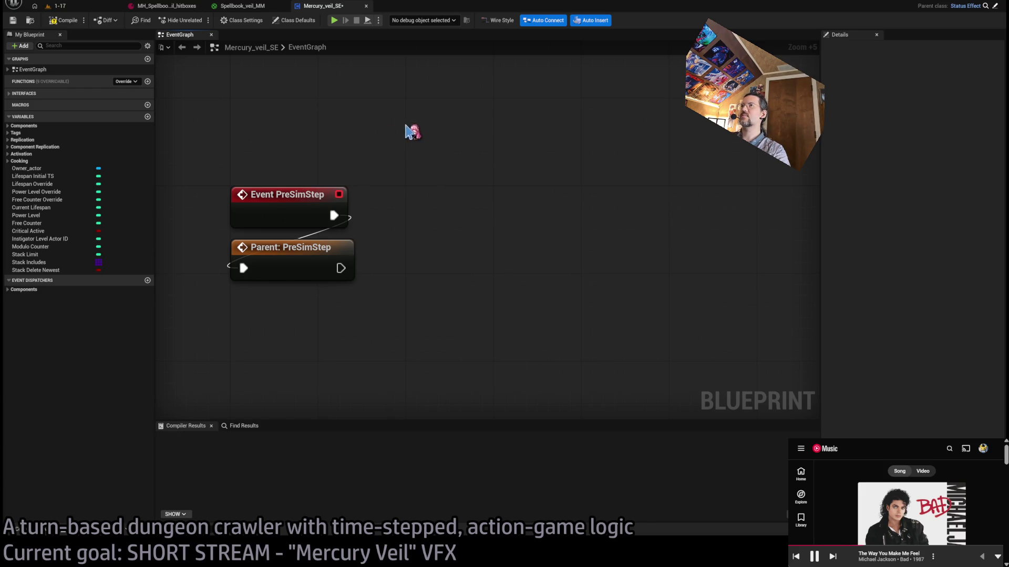
scroll(536, 268, down, 4)
mouse_move(484, 230)
mouse_down()
mouse_move(387, 218)
mouse_move(461, 214)
mouse_up()
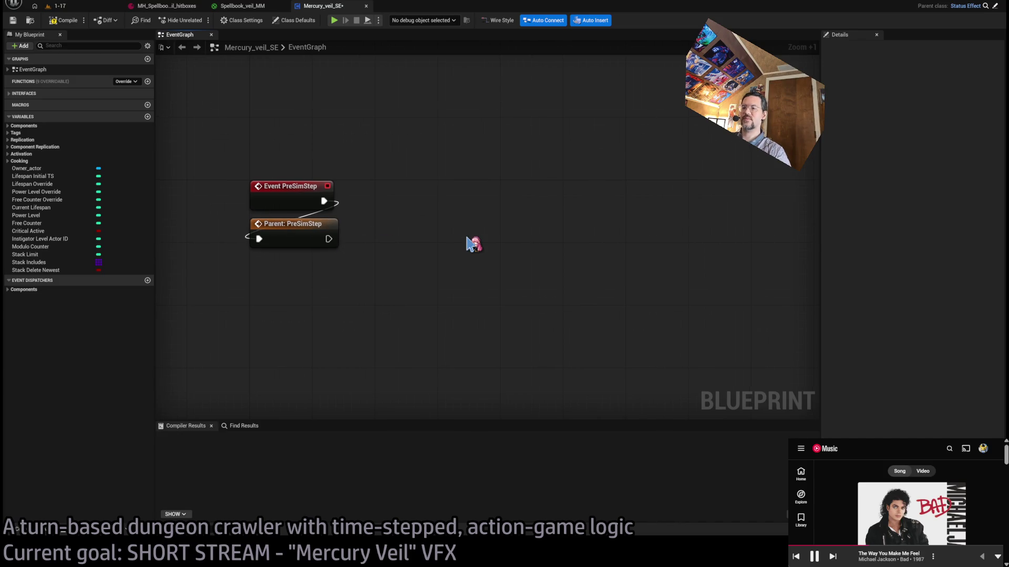
- Add Decrement Lifespan and wire it after Parent: PreSimStep
key(ctrl+v)
mouse_move(467, 239)
mouse_down()
mouse_move(491, 227)
mouse_move(508, 190)
mouse_up()
drag(329, 239, 510, 209)
click(489, 330)
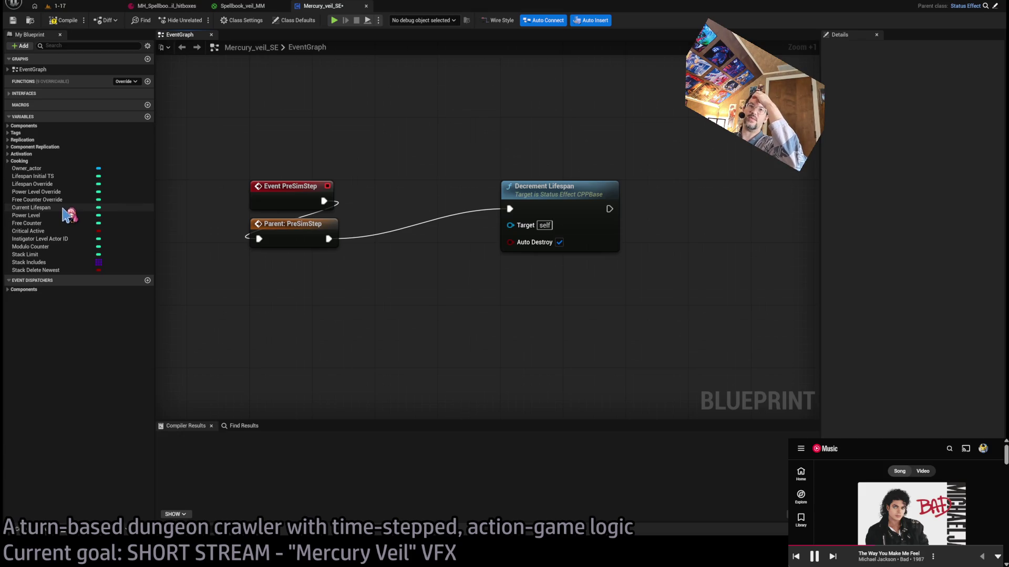
- Change the Lifespan Initial TS default value from 24 to 480
click(46, 223)
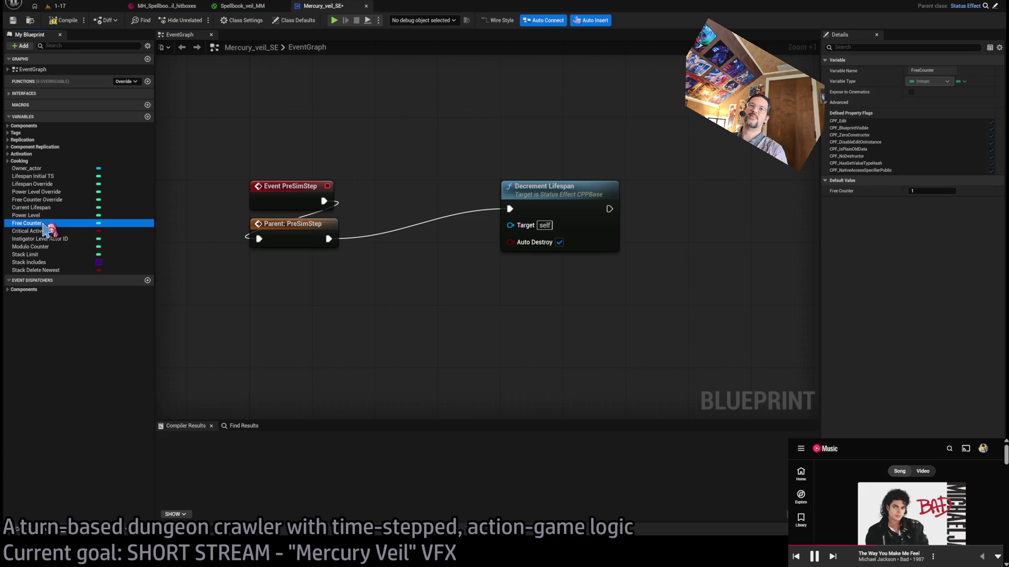
click(66, 177)
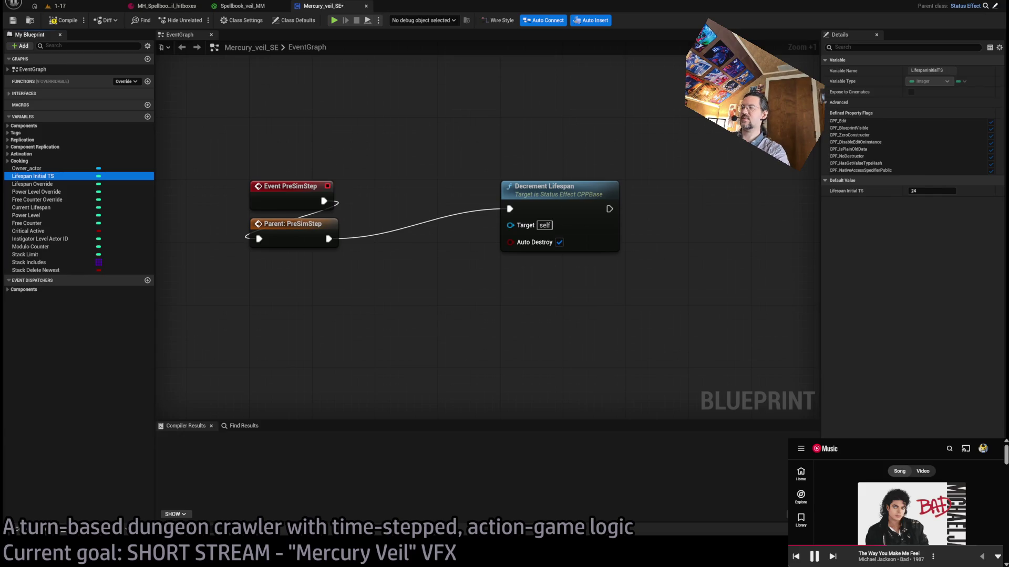
click(935, 191)
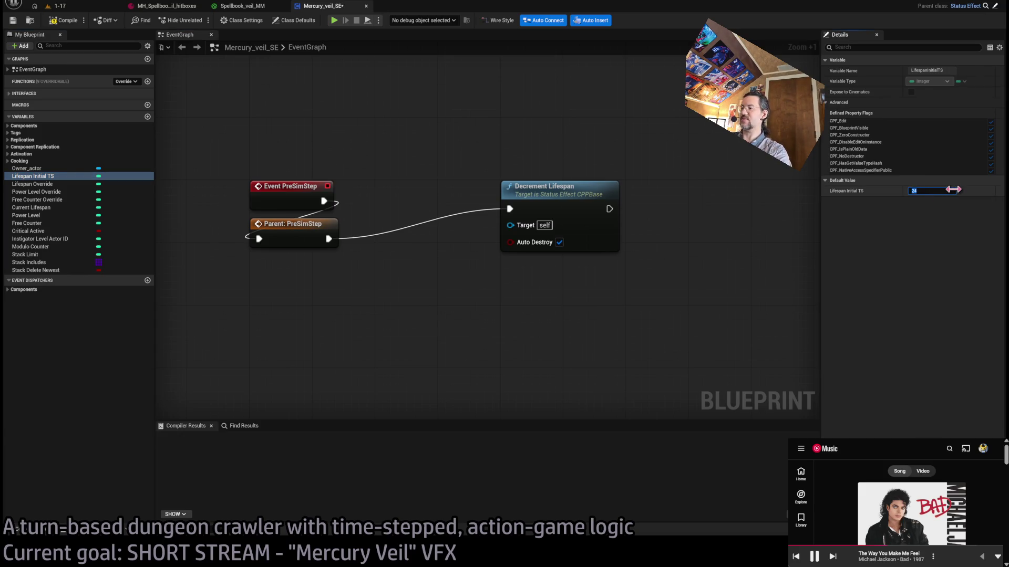
text(480)
scroll(512, 292, down, 1)
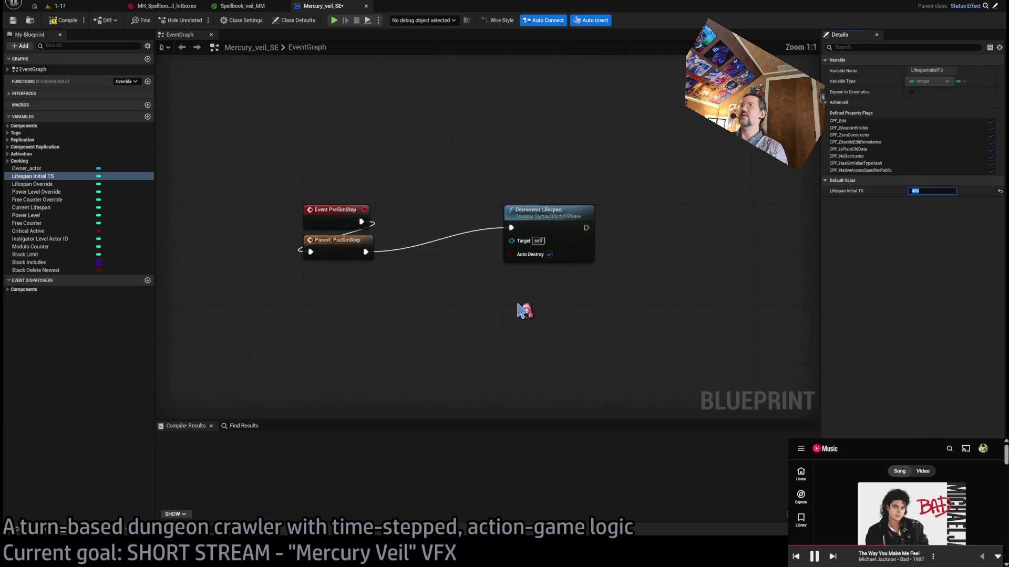
click(56, 6)
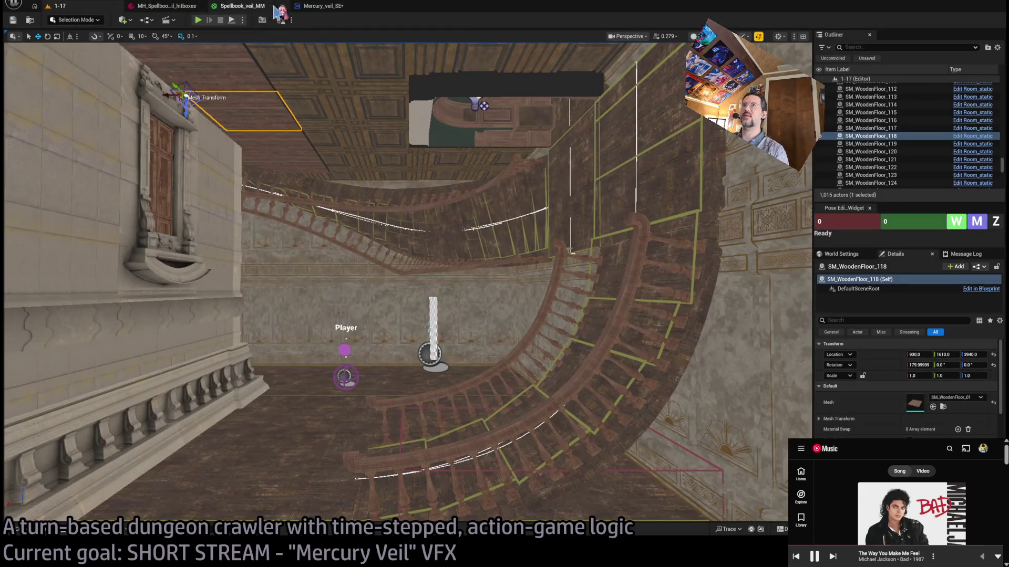
click(321, 6)
- Compile Mercury_veil_SE, then return to the 1-17 level and browse the Spellbook folder
click(68, 22)
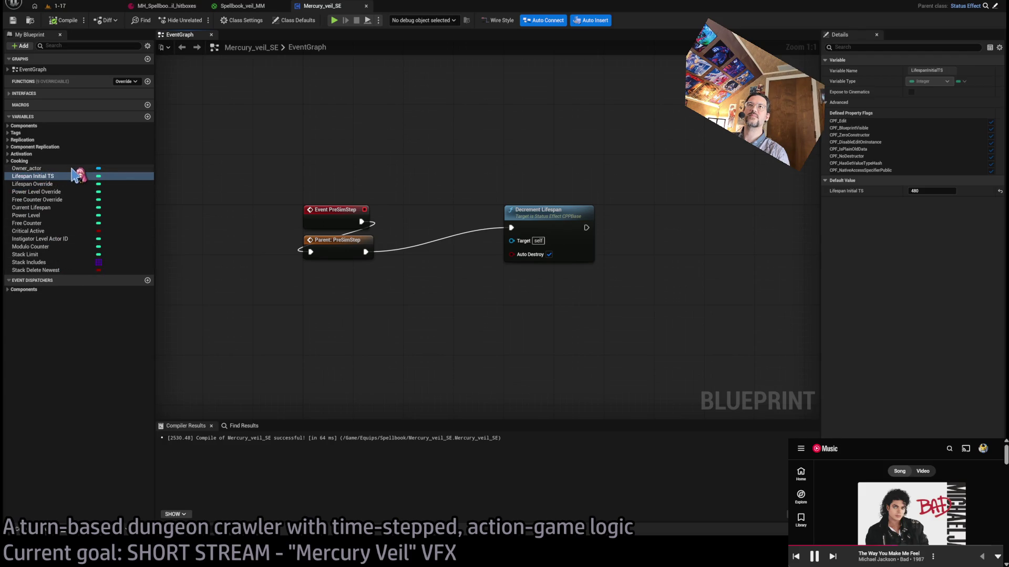
click(95, 7)
click(48, 536)
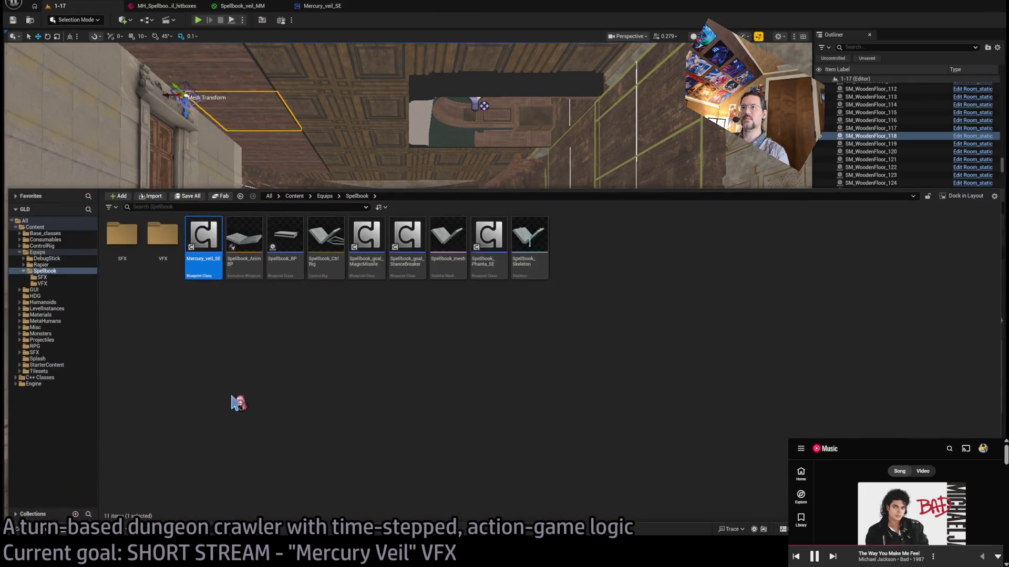
click(584, 284)
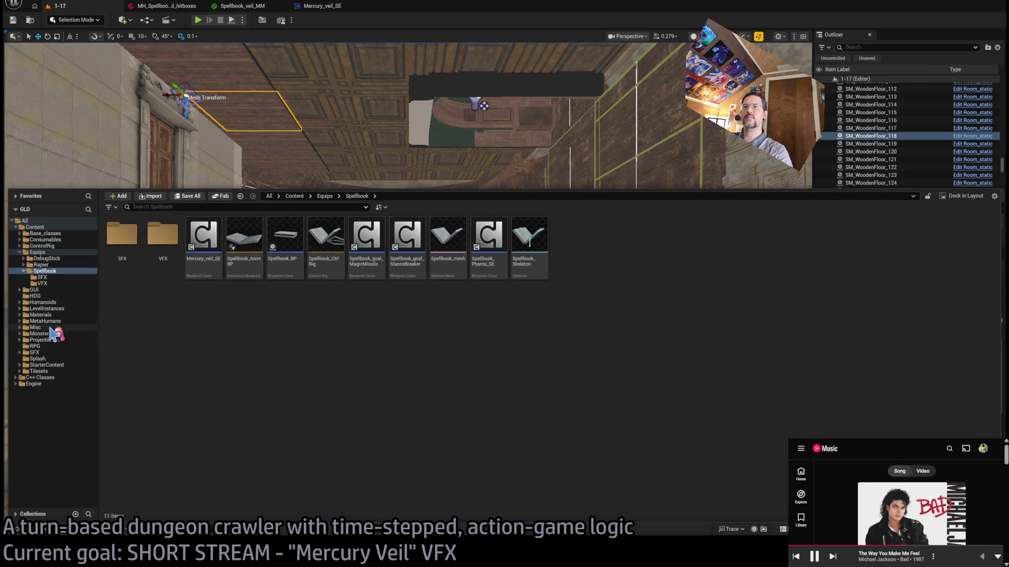
click(62, 347)
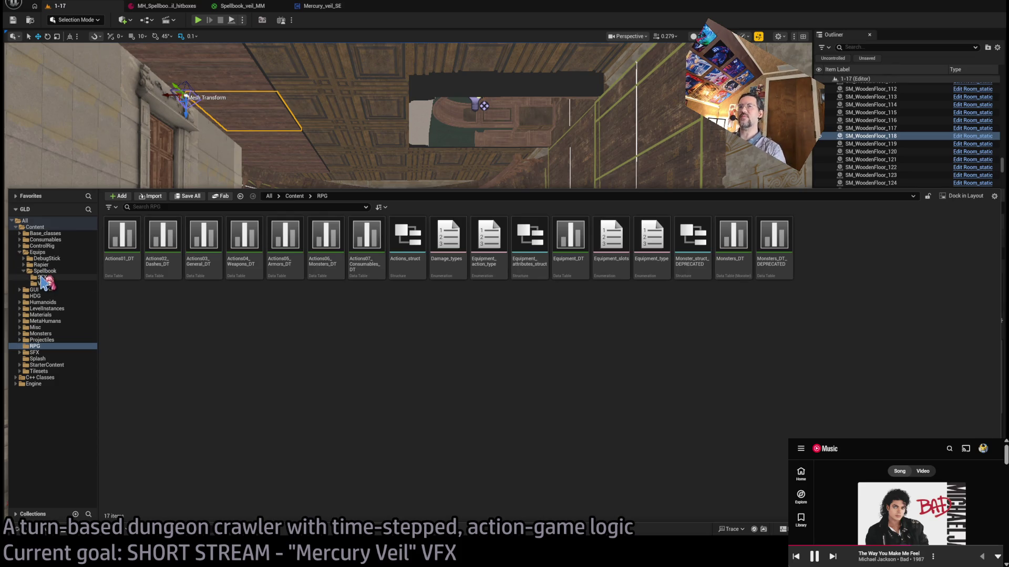
click(43, 278)
click(42, 284)
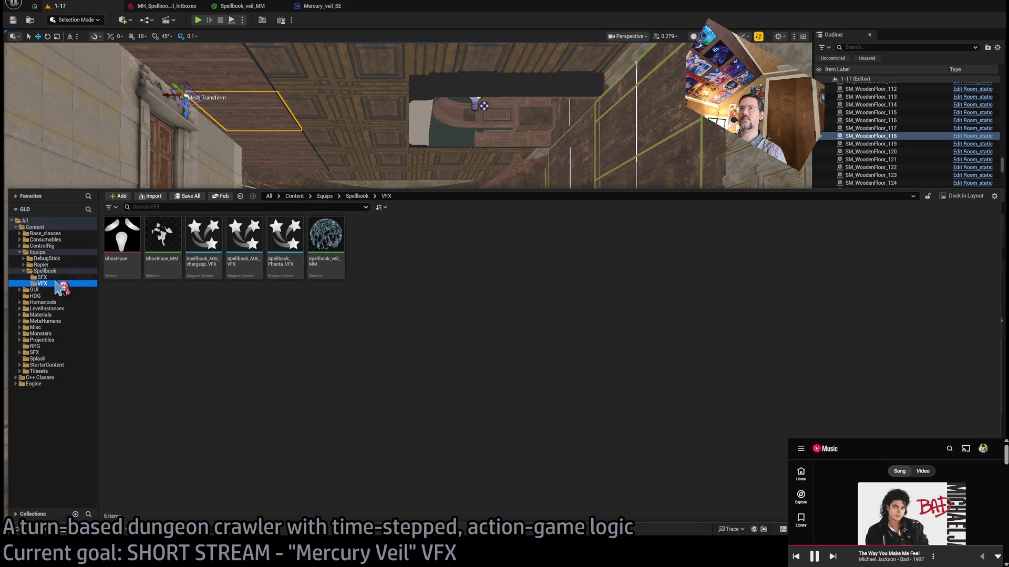
click(57, 277)
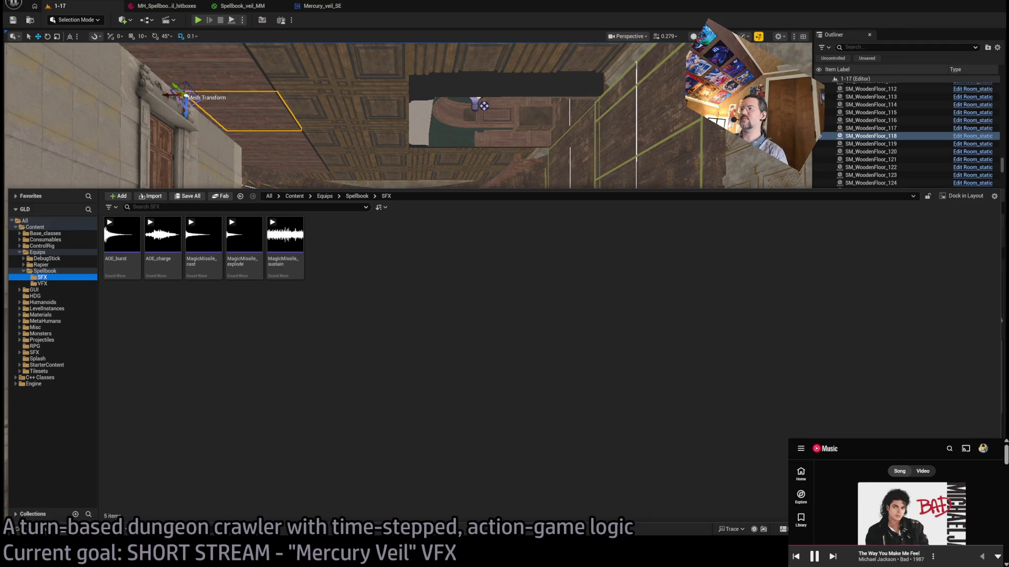
click(44, 271)
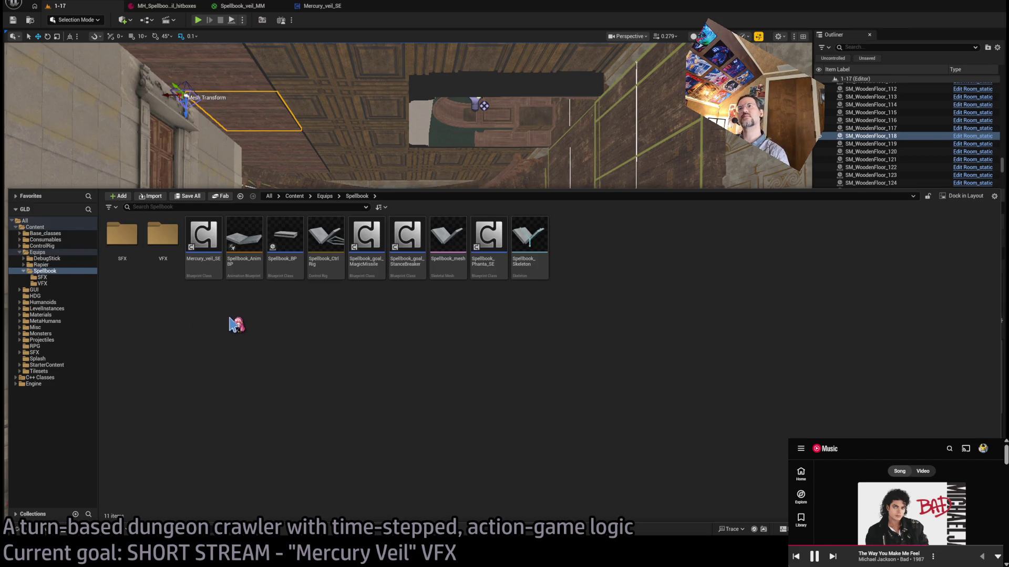
click(35, 228)
- Search content for 'se', open the HealLg_SEVFX Niagara system, and close it again
click(162, 207)
text(sevfx)
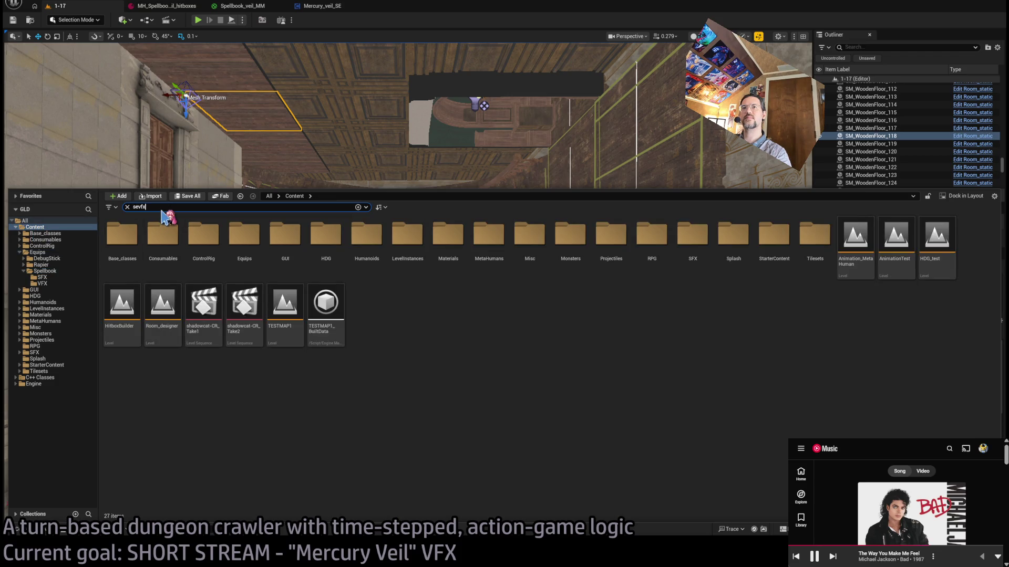
click(163, 234)
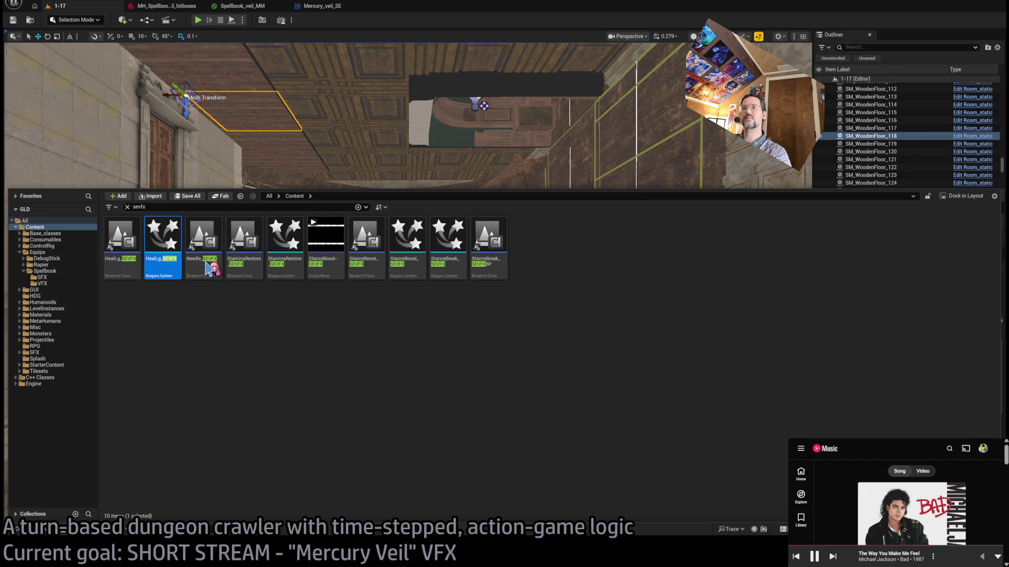
key(Return)
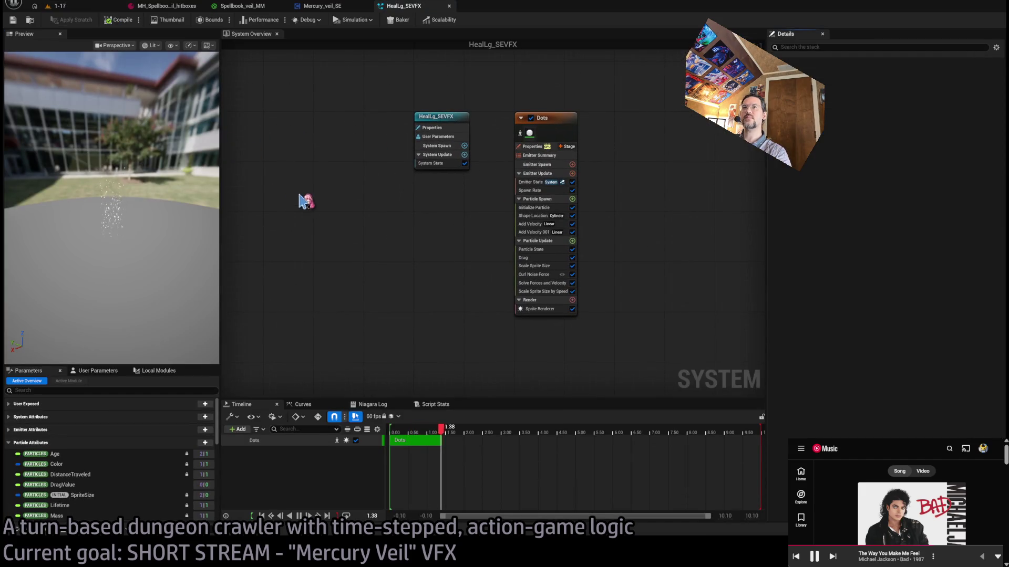
middle_click(404, 6)
- Open the HealLg_SEVFX blueprint and pan its graph to view the nodes
click(29, 537)
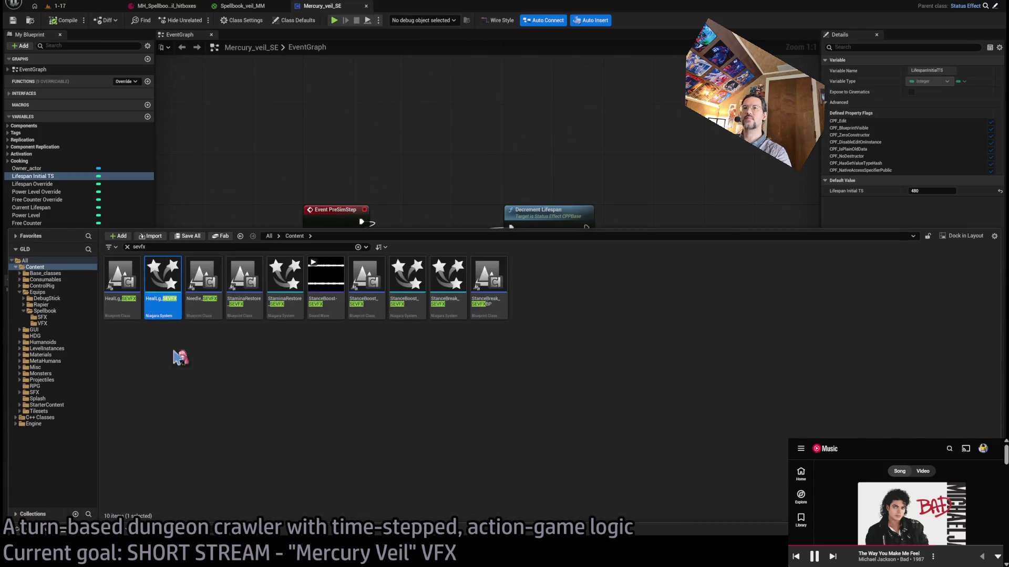
click(115, 284)
double_click(114, 284)
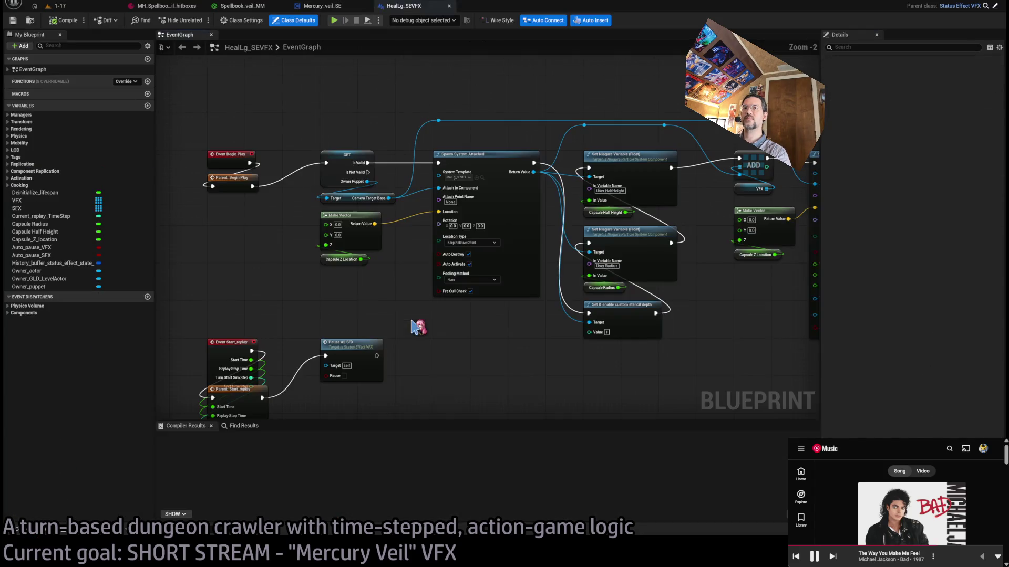
scroll(403, 286, down, 5)
scroll(403, 287, up, 4)
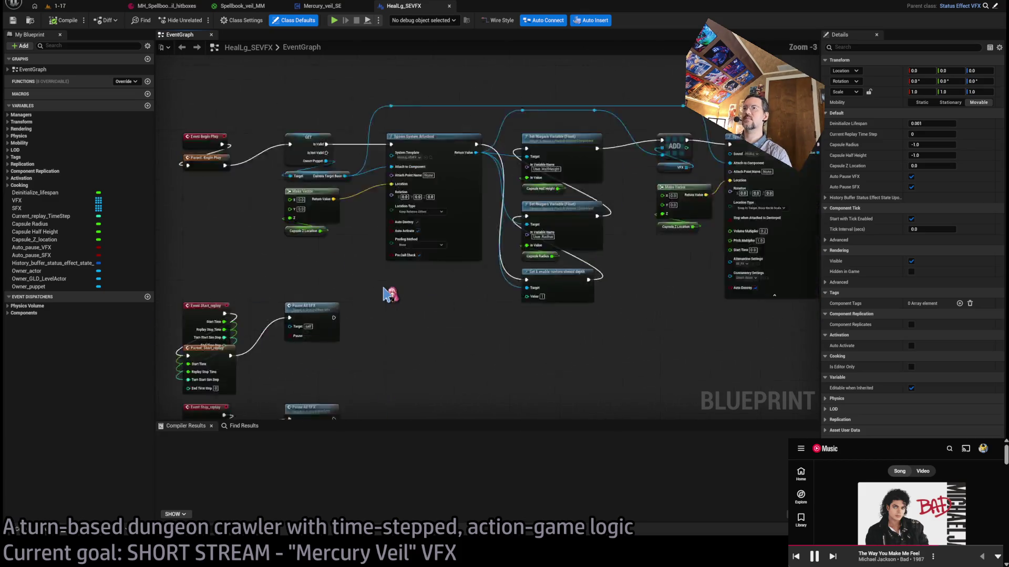
drag(522, 356, 438, 326)
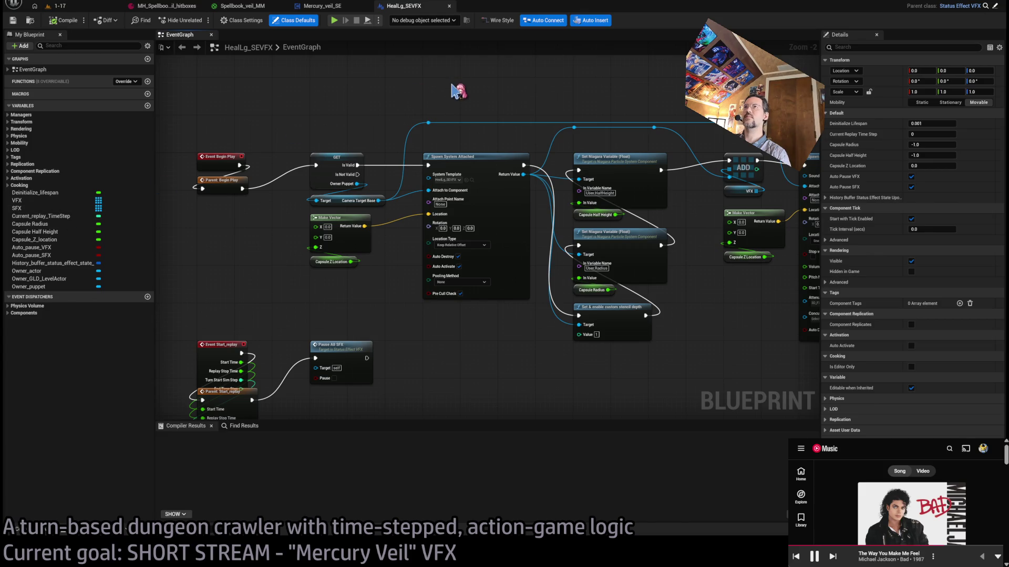
- Back on Mercury_veil_SE, show HealLg_SEVFX's referencers in the Reference Viewer (Alt+Shift+R)
click(336, 6)
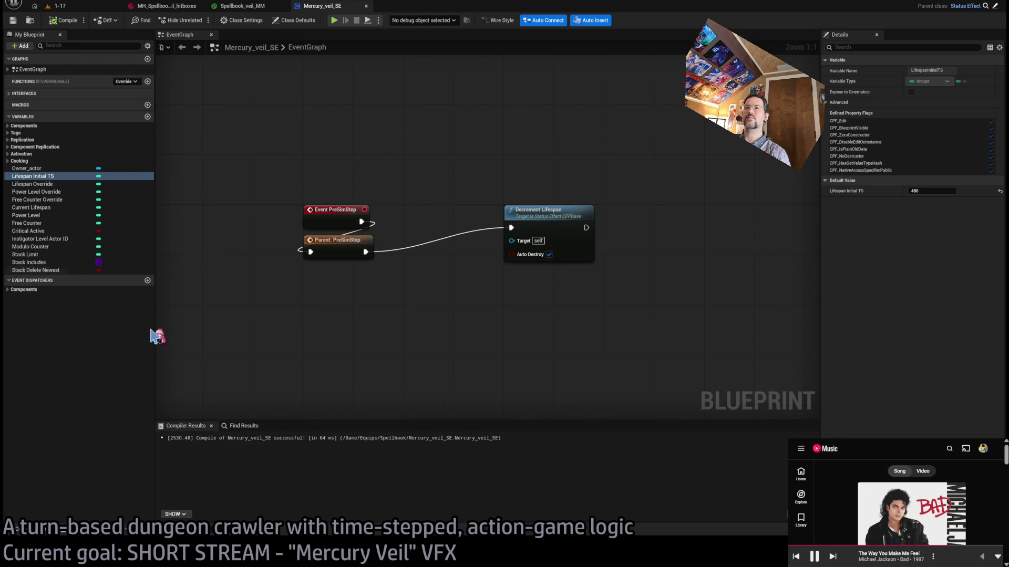
click(26, 523)
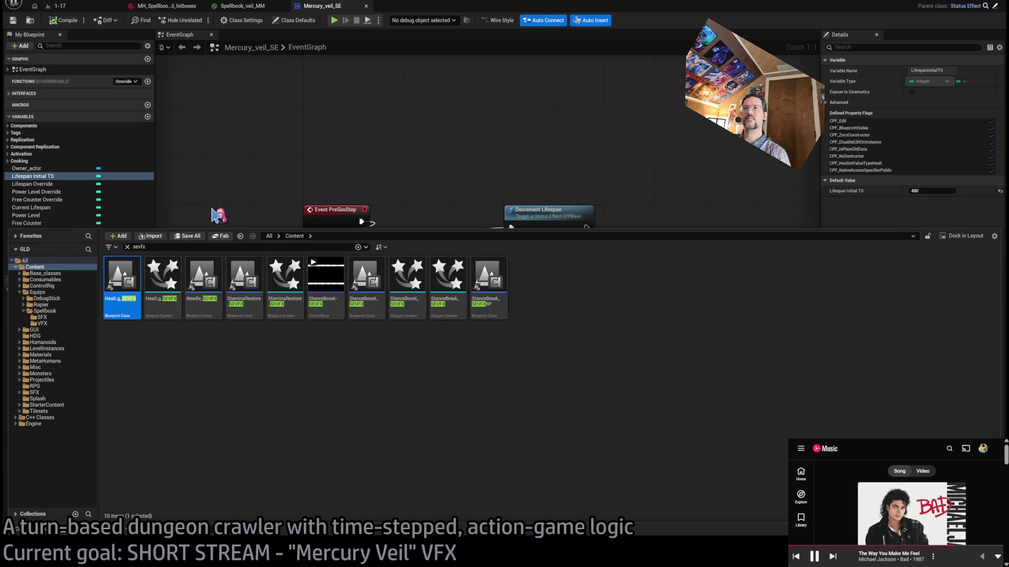
key(alt+shift+r)
scroll(450, 299, up, 5)
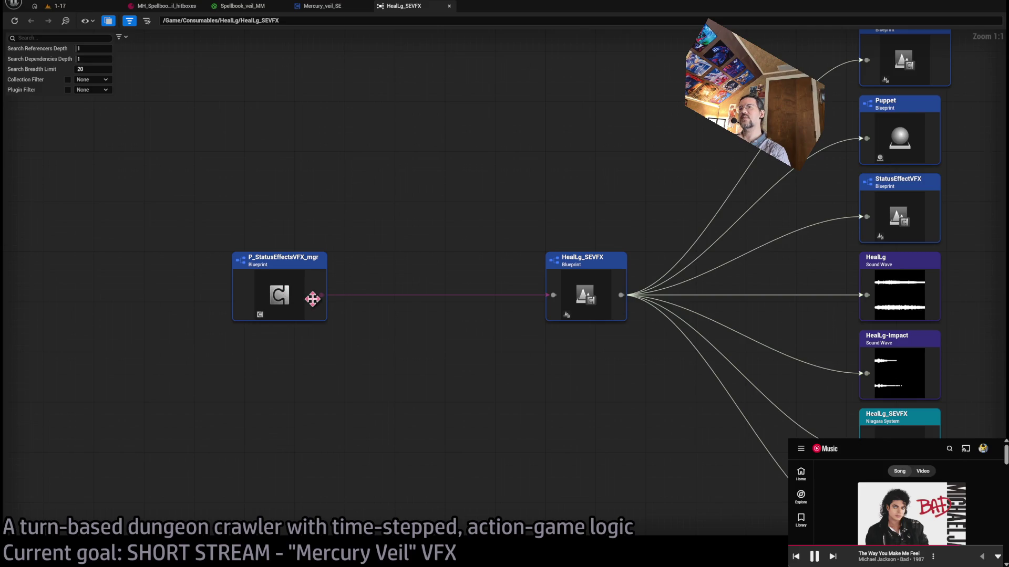
- Recentre the reference graph on P_StatusEffectsVFX_mgr and open that blueprint's EventGraph
click(285, 291)
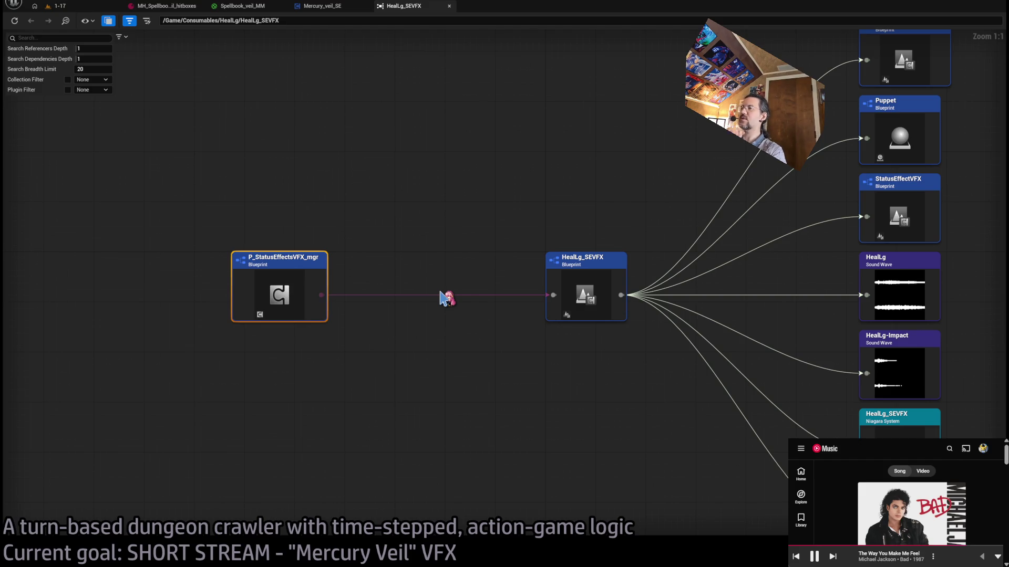
double_click(311, 277)
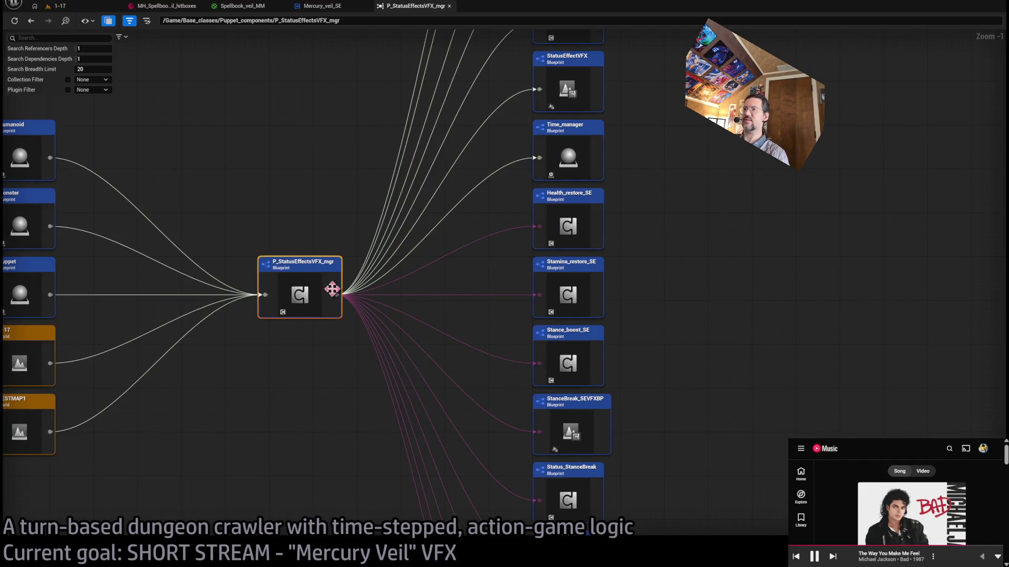
double_click(330, 316)
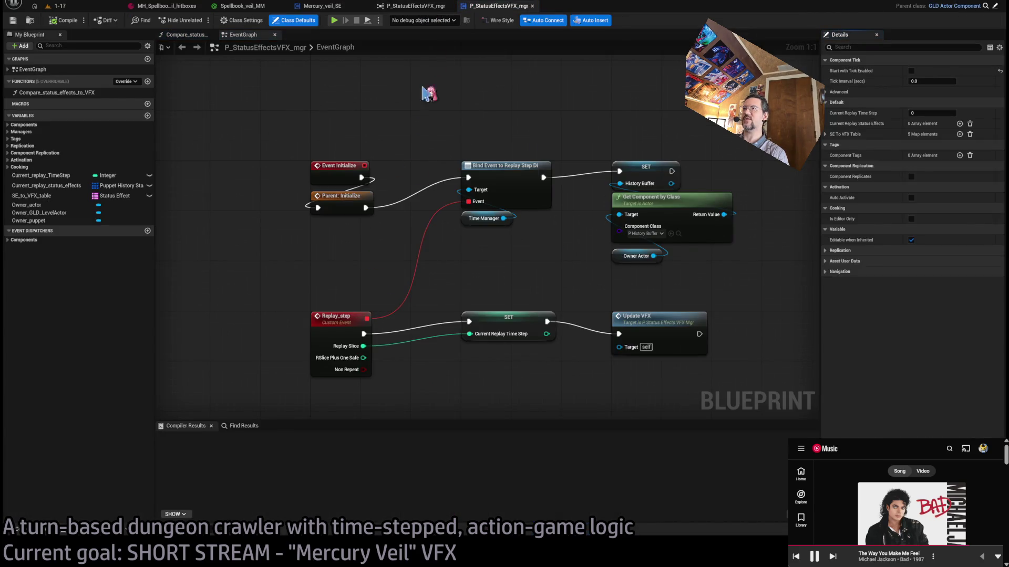
- Finish the SE_to_VFX_table variable's placeholder description and confirm it
click(59, 195)
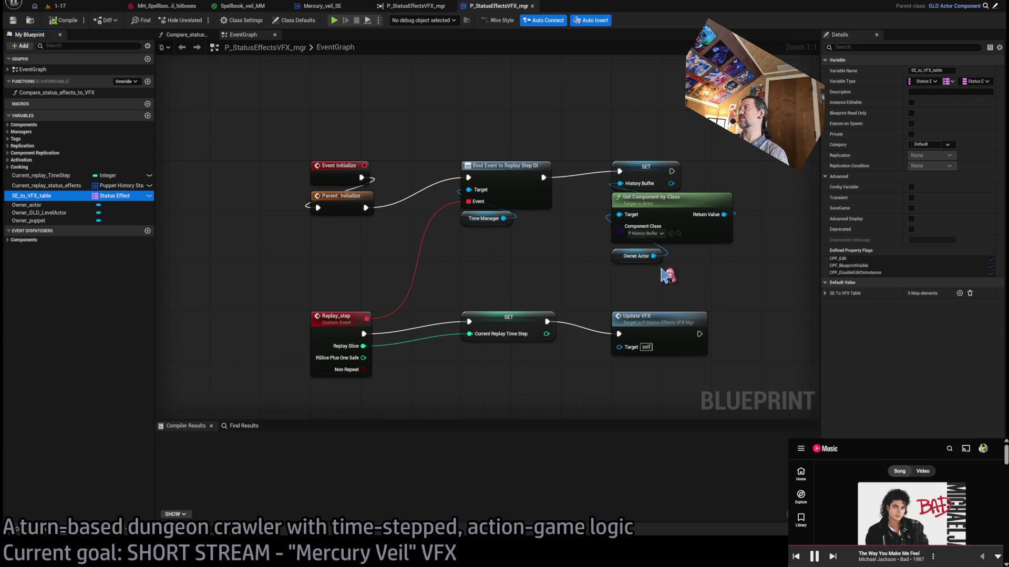
click(824, 293)
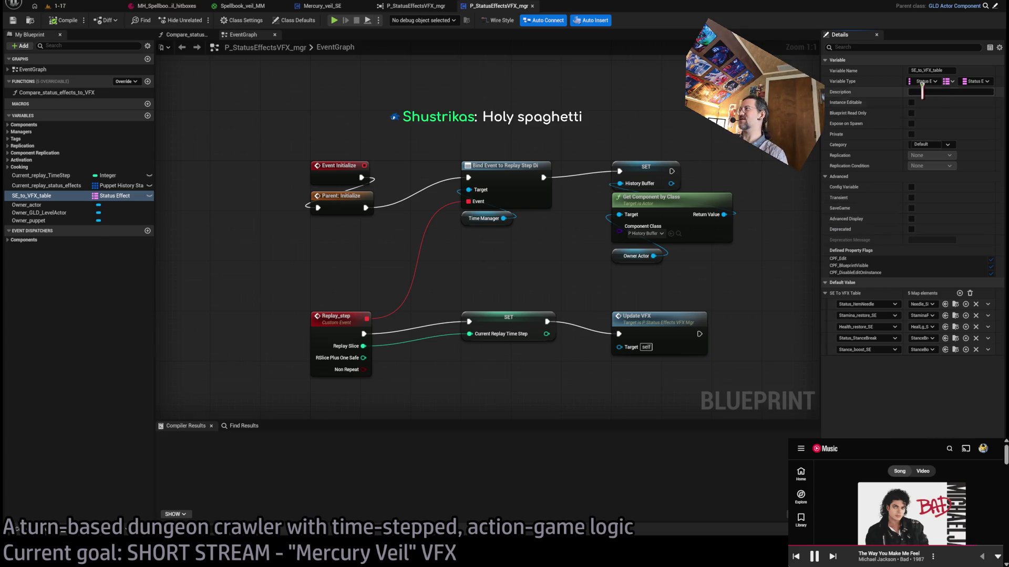
click(942, 91)
text(SOME KINDA PLACEHOLDER SCU)
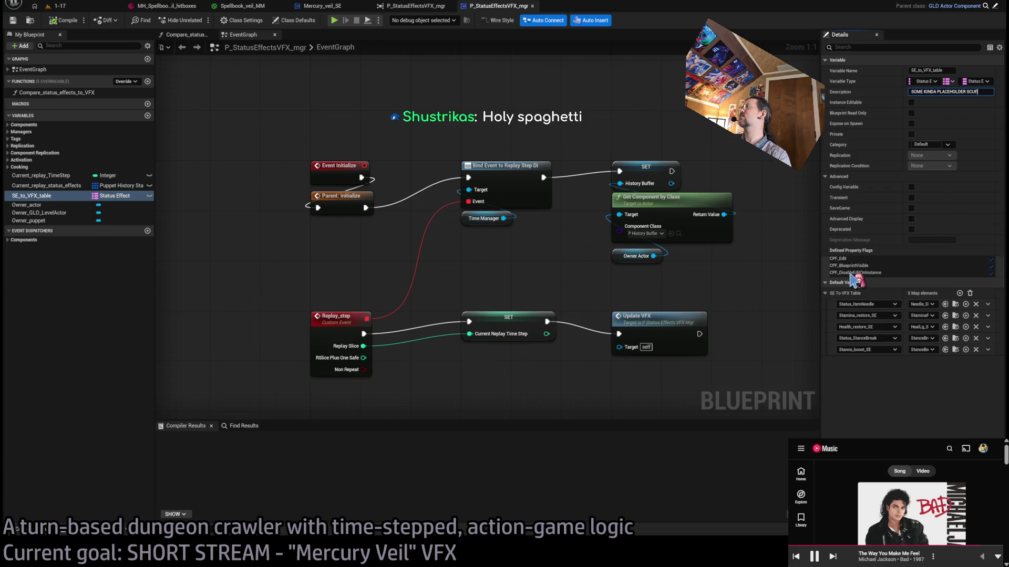
text(F)
key(Return)
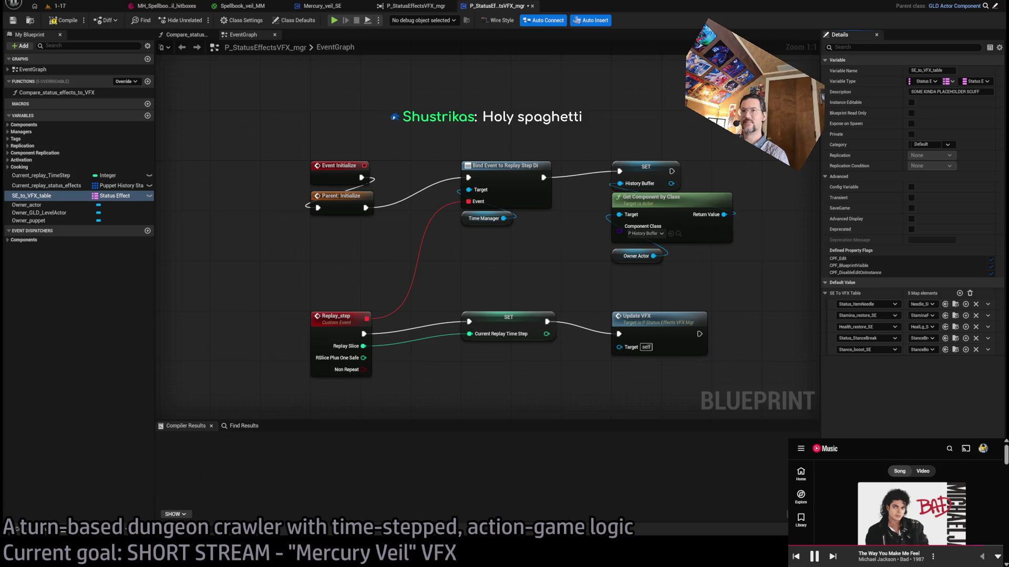
- Show P_StatusEffectsVFX_mgr's referencers and dependencies in the Reference Viewer
scroll(363, 257, down, 7)
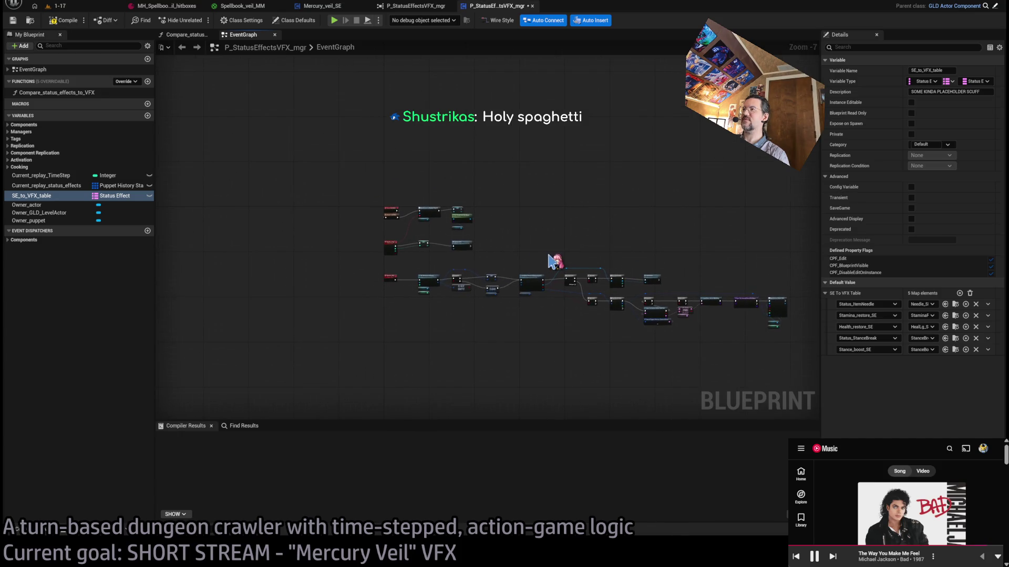
scroll(552, 262, up, 4)
click(415, 5)
scroll(439, 210, down, 6)
scroll(401, 191, up, 3)
- Pan the reference graph and select groups of nodes to inspect them
mouse_move(450, 214)
mouse_down()
mouse_move(408, 153)
mouse_move(412, 191)
mouse_up()
drag(650, 45, 194, 486)
scroll(350, 236, up, 3)
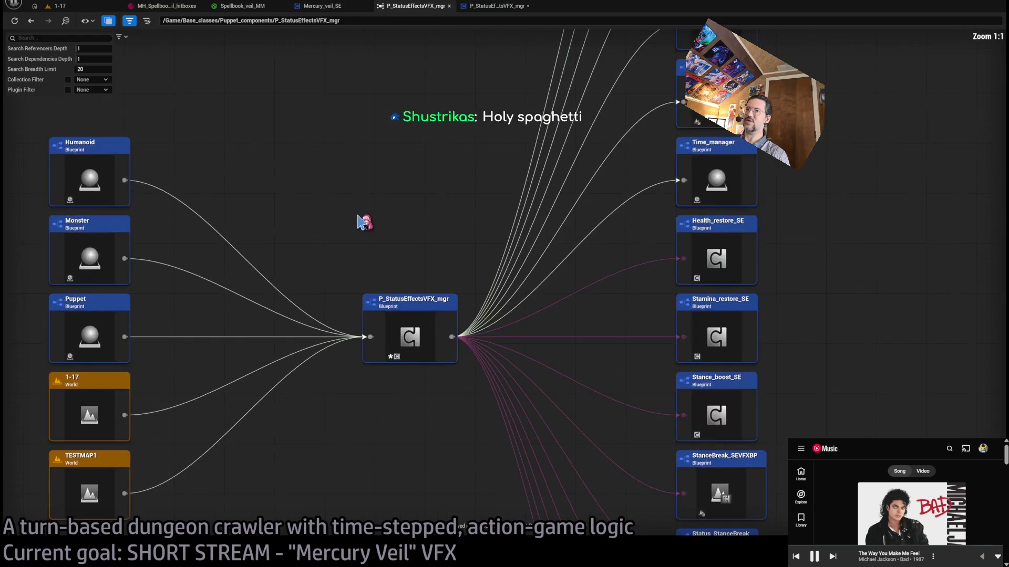
scroll(452, 184, down, 1)
mouse_move(117, 106)
mouse_down()
mouse_move(252, 417)
mouse_move(491, 434)
mouse_up()
scroll(455, 323, down, 6)
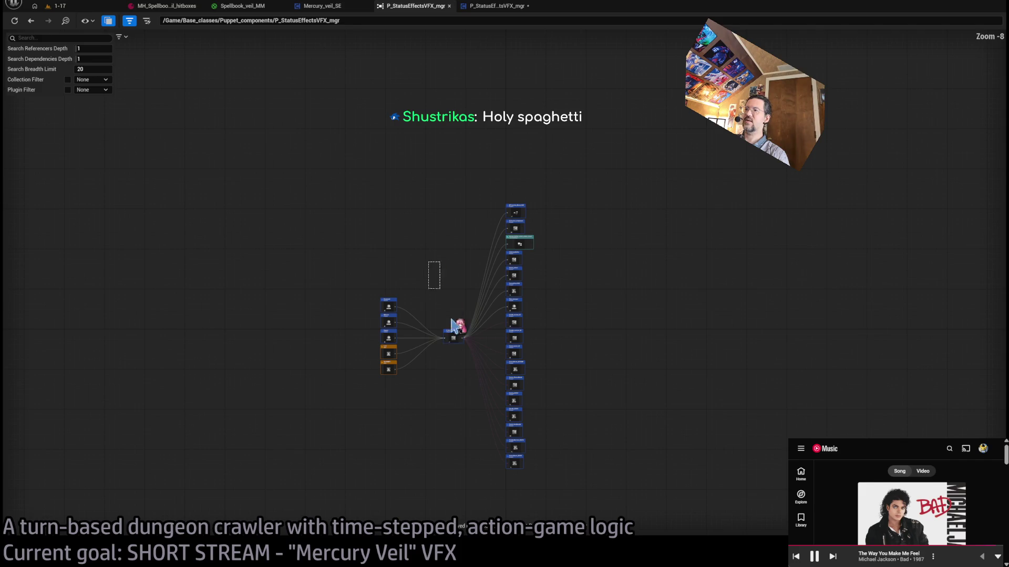
drag(437, 231, 571, 496)
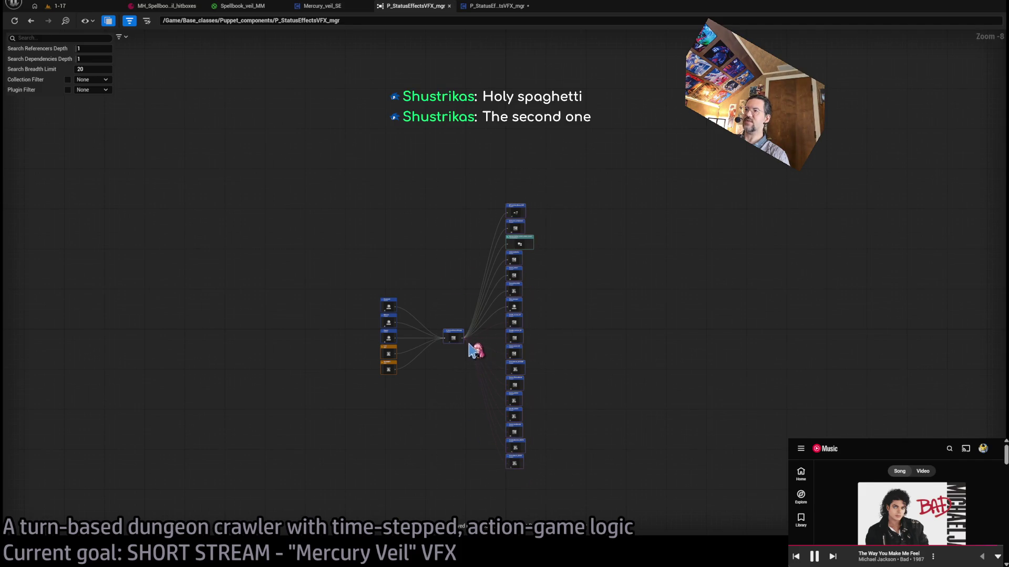
scroll(473, 349, up, 7)
scroll(408, 377, down, 5)
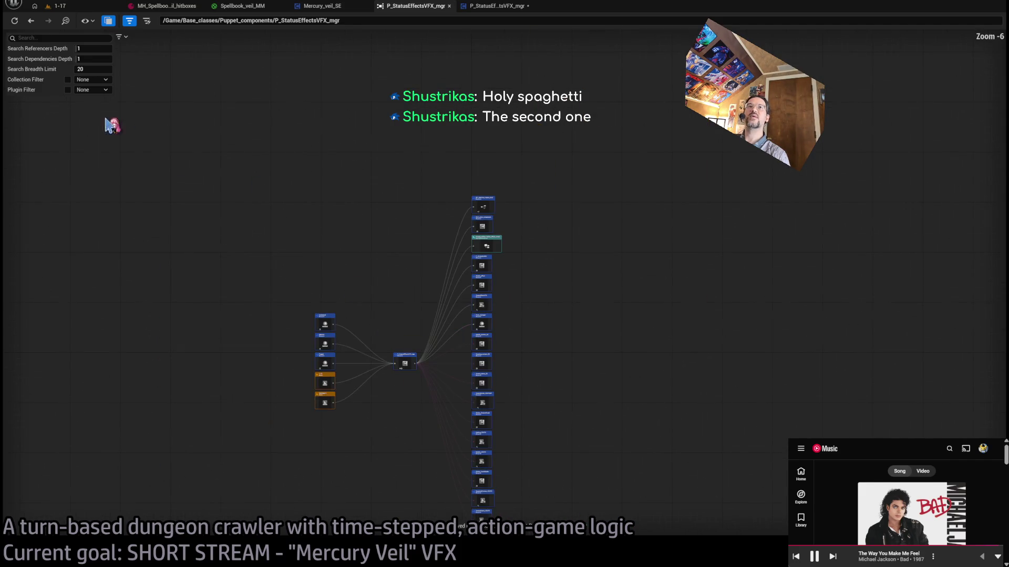
text(2)
- Set referencer and dependency search depth to 2, review the graph, then close the viewer
key(Return)
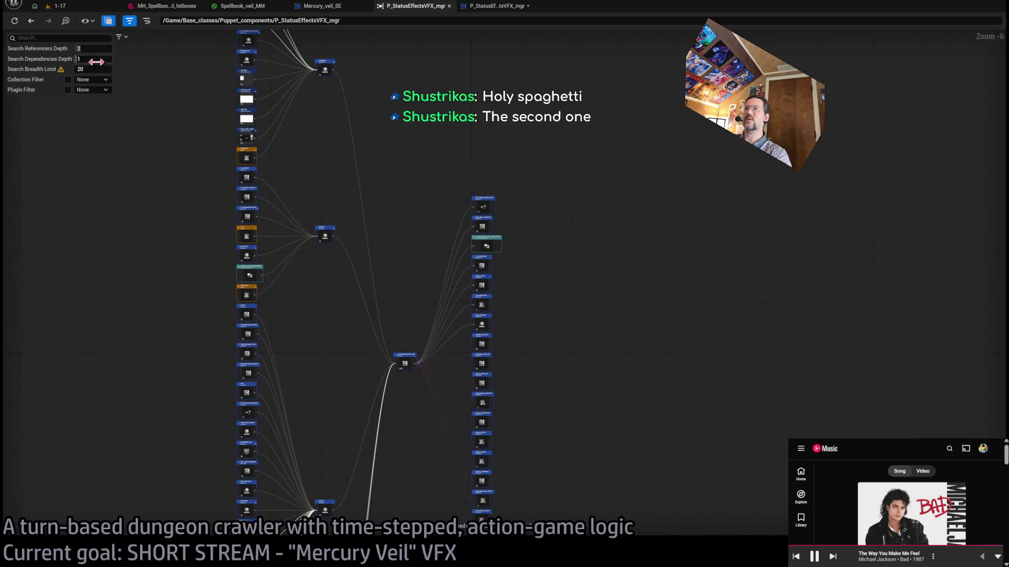
drag(99, 62, 143, 87)
scroll(397, 223, down, 6)
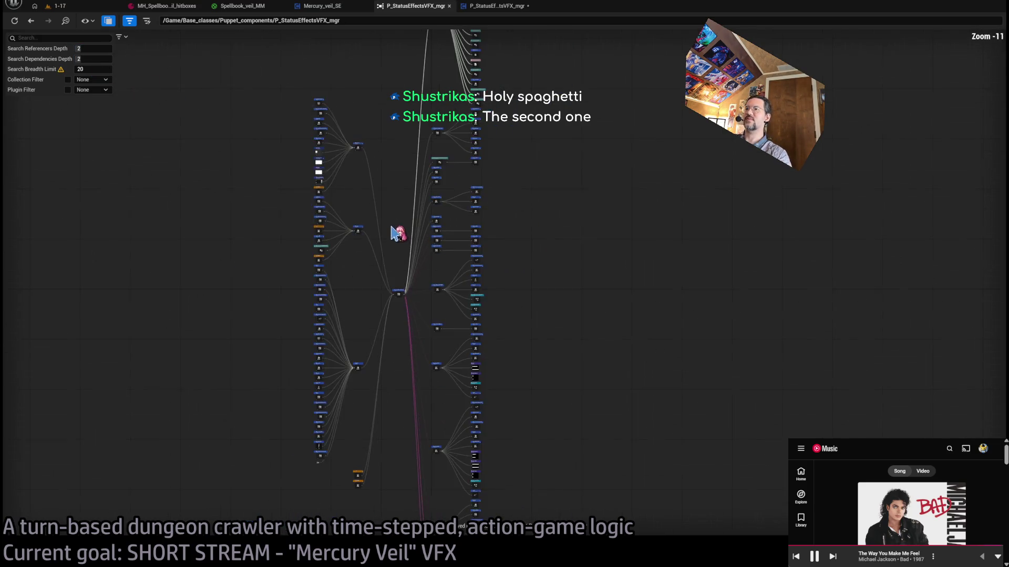
mouse_move(308, 228)
mouse_down()
mouse_move(412, 409)
mouse_move(459, 306)
mouse_move(430, 409)
mouse_up()
scroll(426, 274, up, 13)
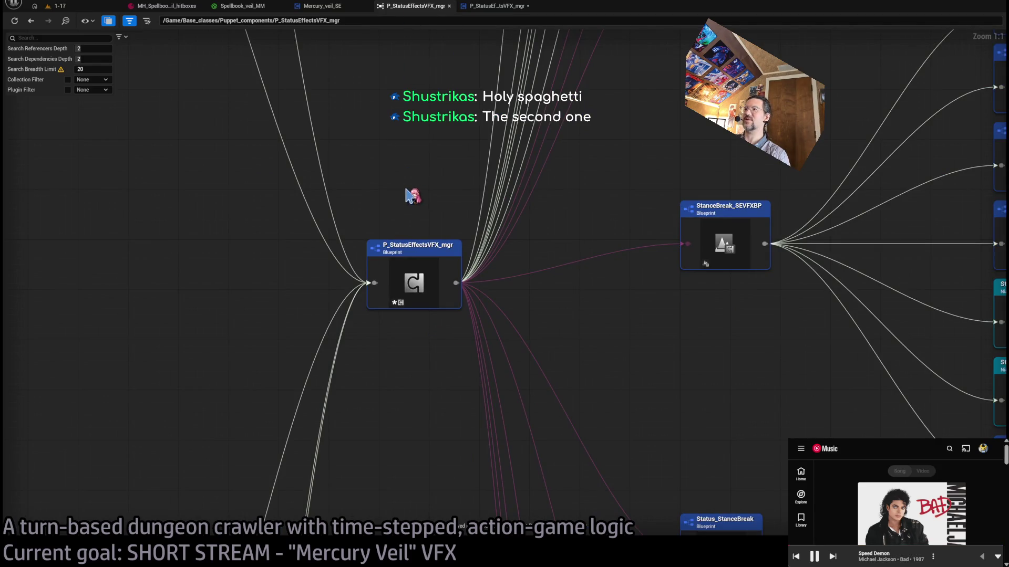
scroll(413, 196, down, 8)
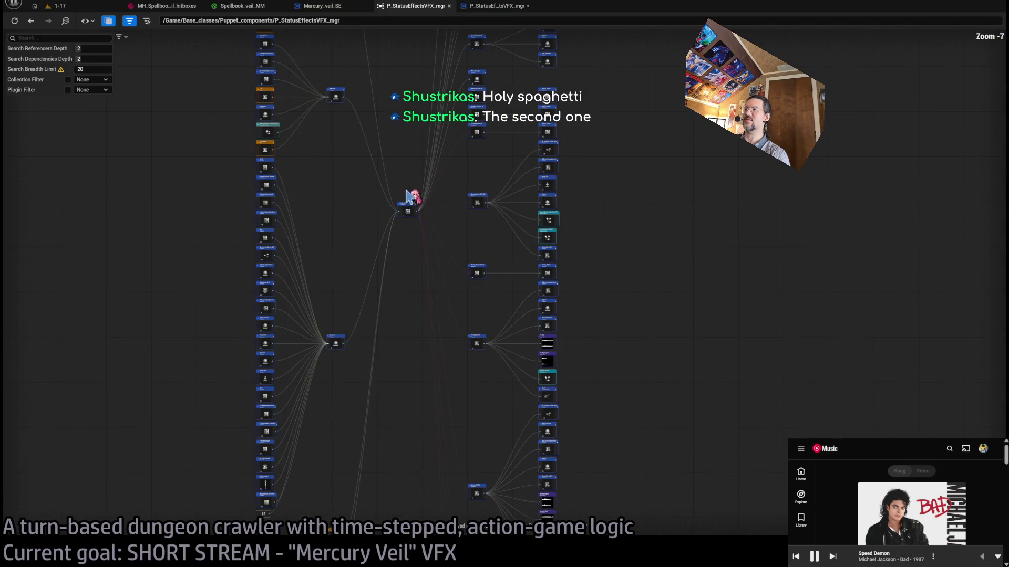
middle_click(407, 9)
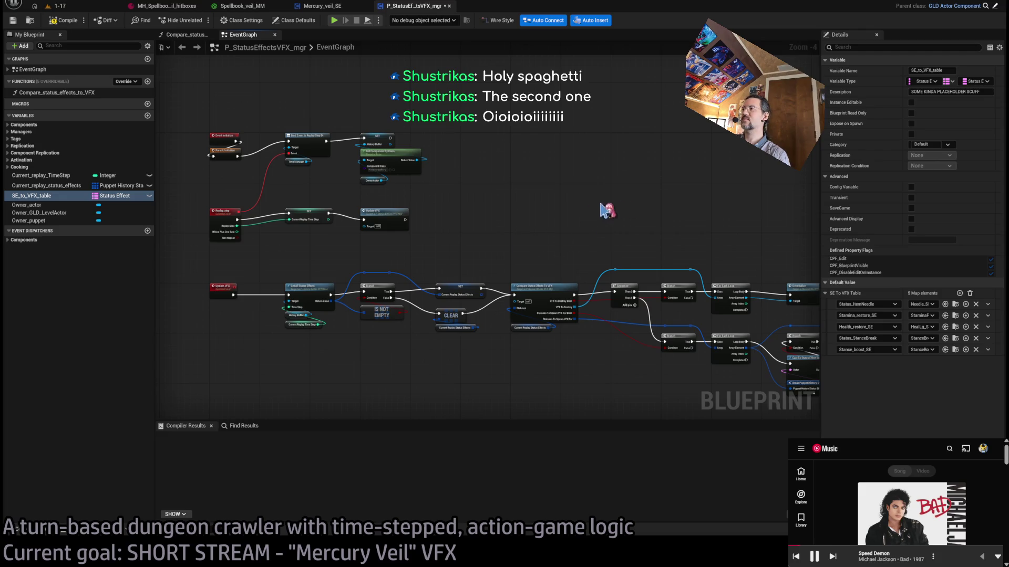
- Add a sixth, empty entry to the SE To VFX Table map
scroll(434, 181, up, 2)
scroll(434, 181, up, 2)
click(332, 6)
click(428, 6)
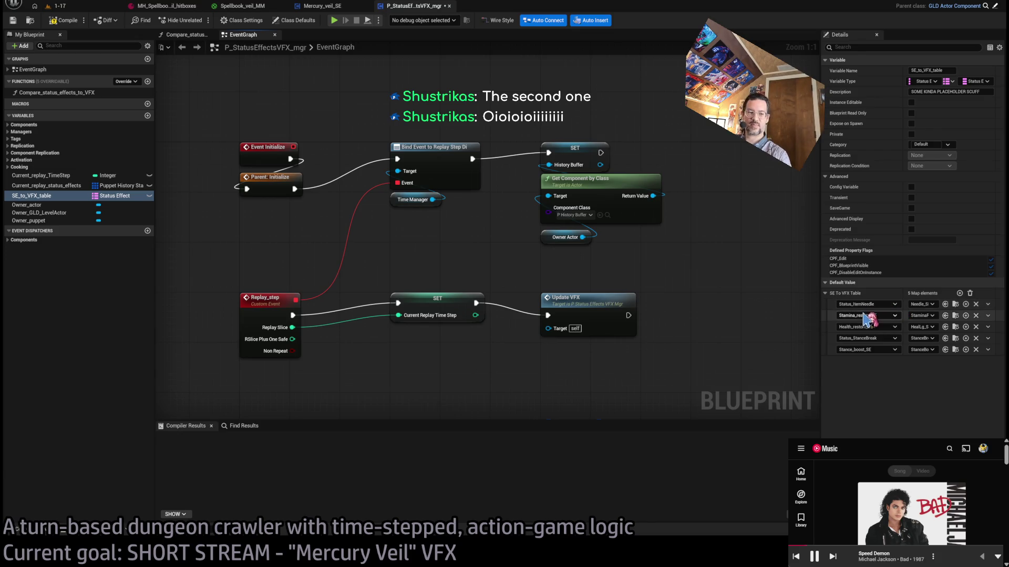
click(959, 293)
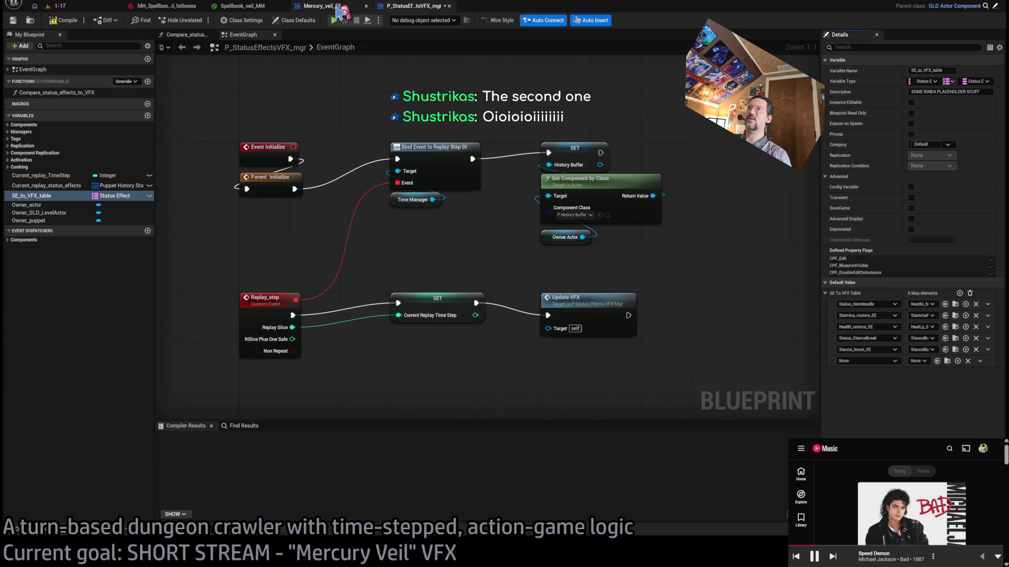
- Switch to Mercury_veil_SE and select the nodes in its event graph
click(337, 7)
drag(580, 160, 309, 273)
drag(271, 161, 636, 294)
drag(661, 342, 258, 137)
mouse_move(258, 138)
mouse_down()
mouse_move(466, 225)
mouse_move(642, 317)
mouse_move(617, 304)
mouse_up()
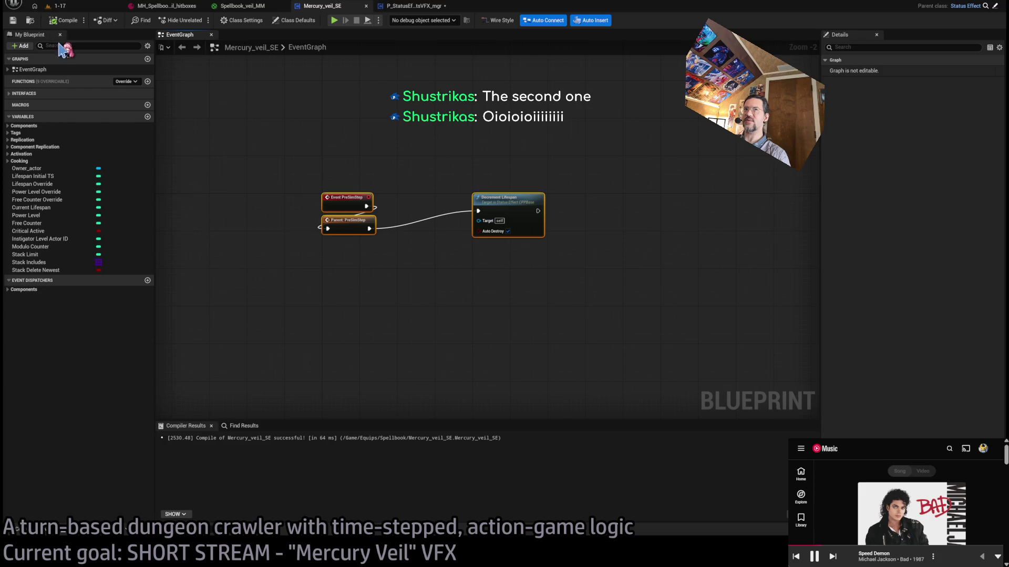
- Clear the sevfx search filter in the Content Drawer and browse the Humanoids folder
key(ctrl+space)
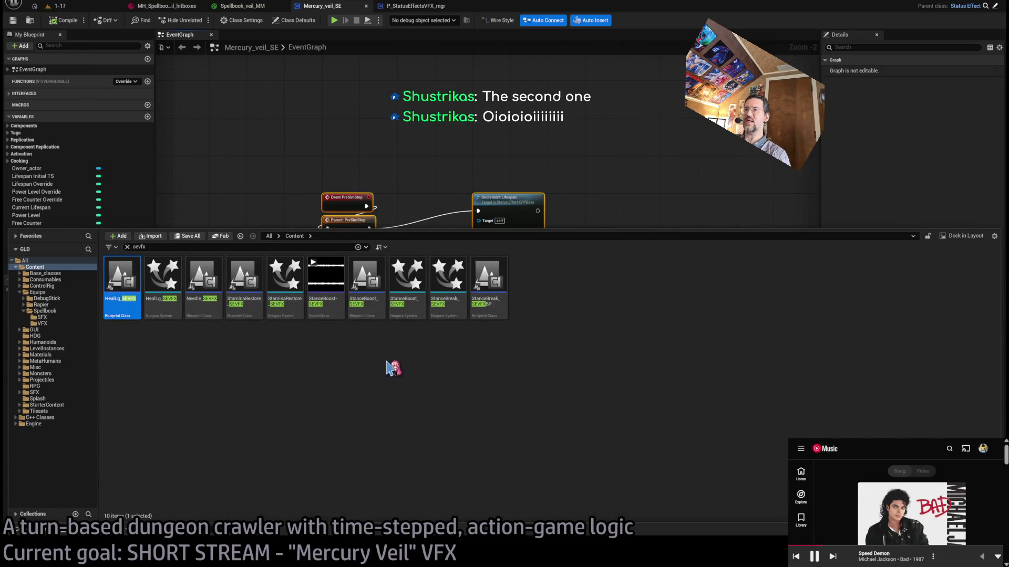
click(127, 247)
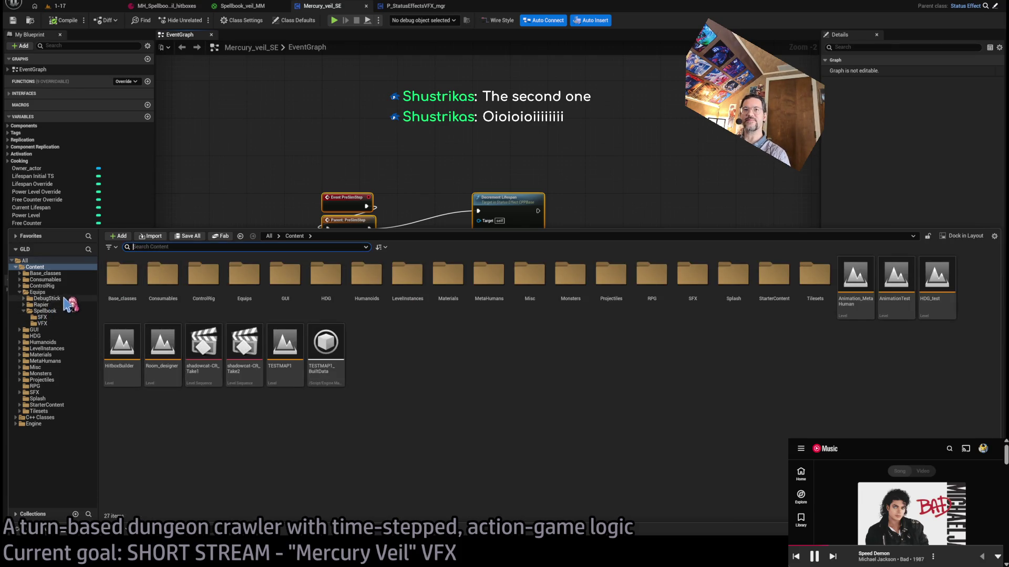
click(47, 342)
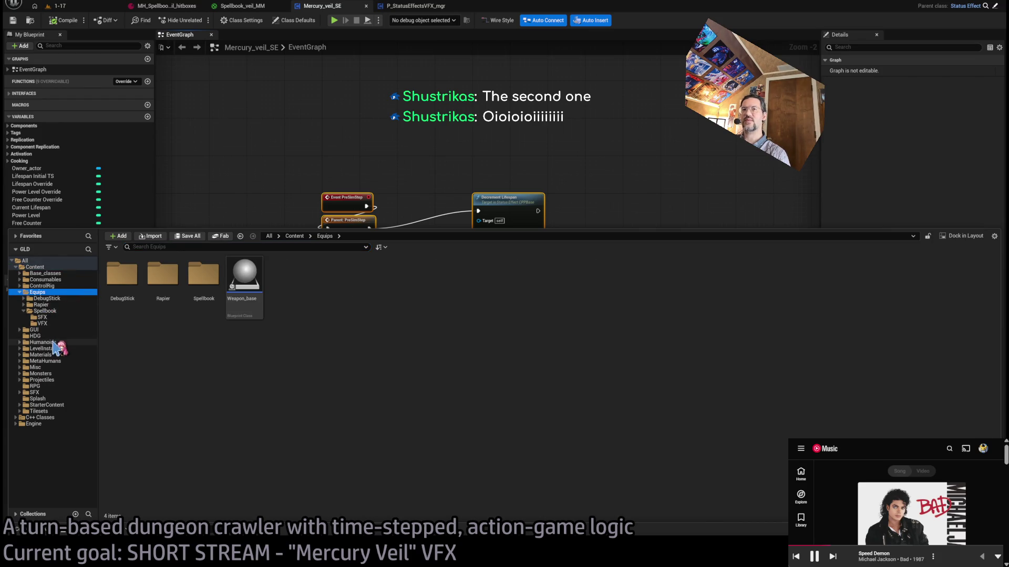
click(428, 7)
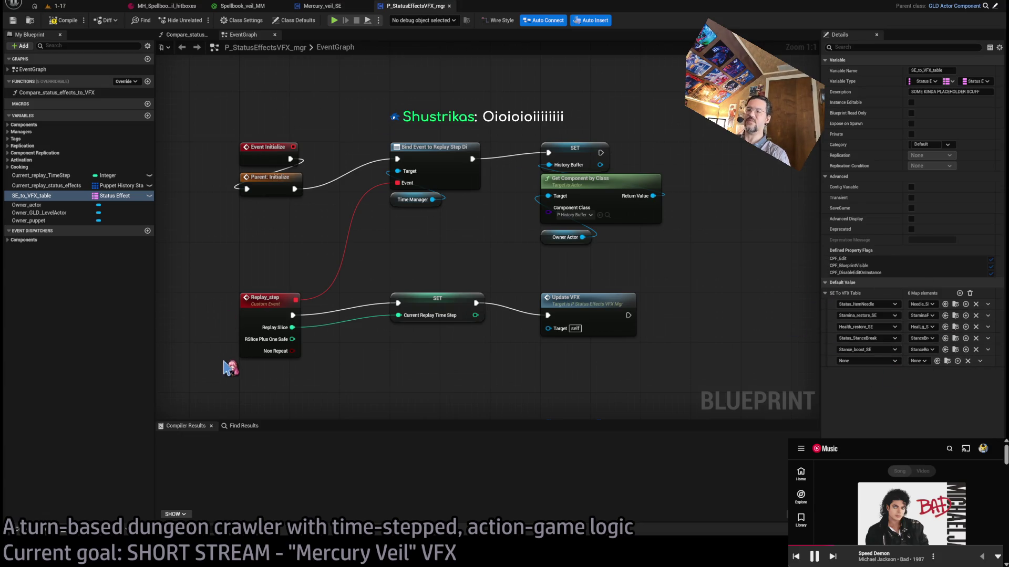
click(27, 533)
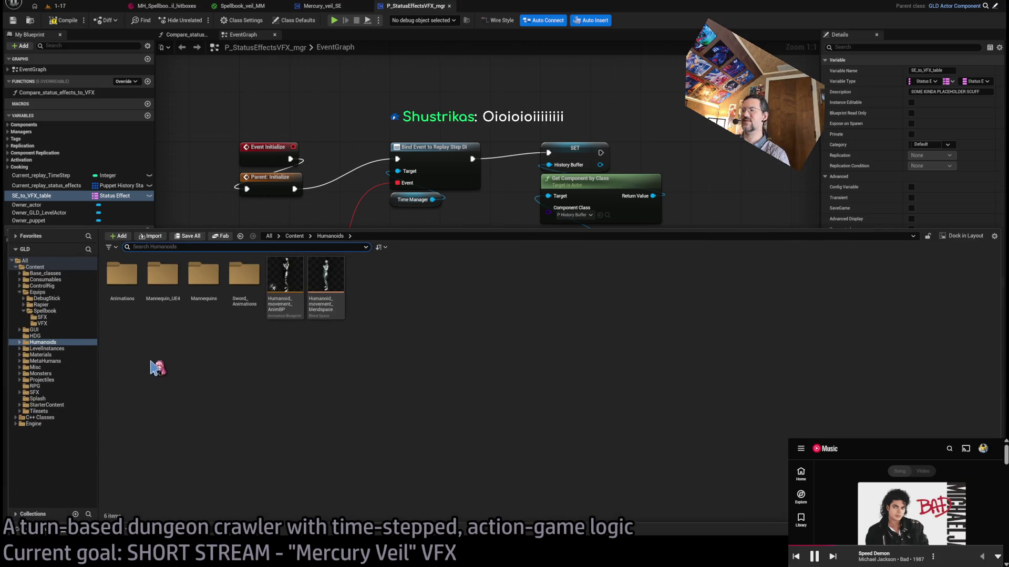
- In Equips/Spellbook, add a new Blueprint Class and check the SFX and VFX subfolders
click(47, 311)
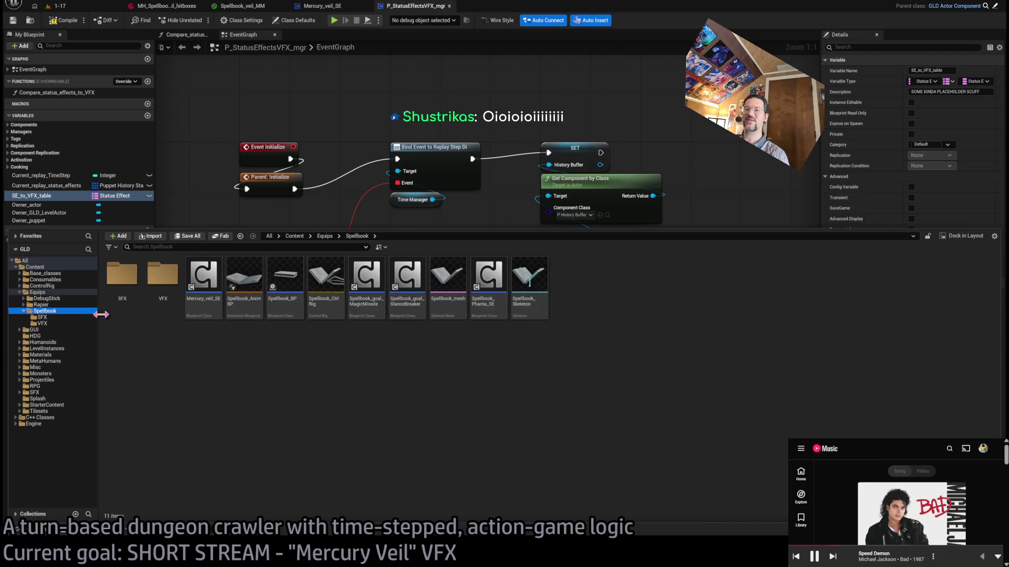
click(284, 368)
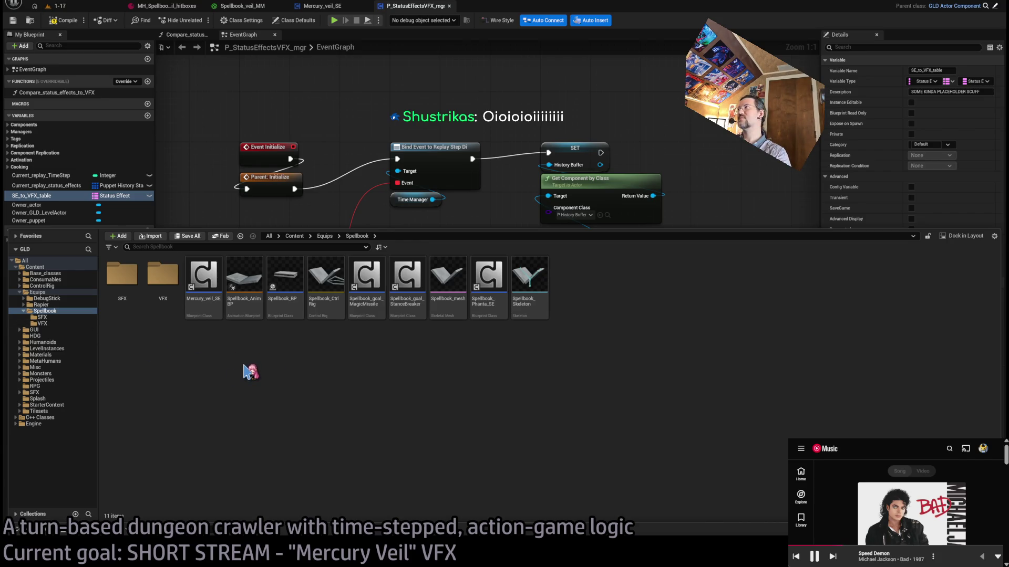
click(54, 317)
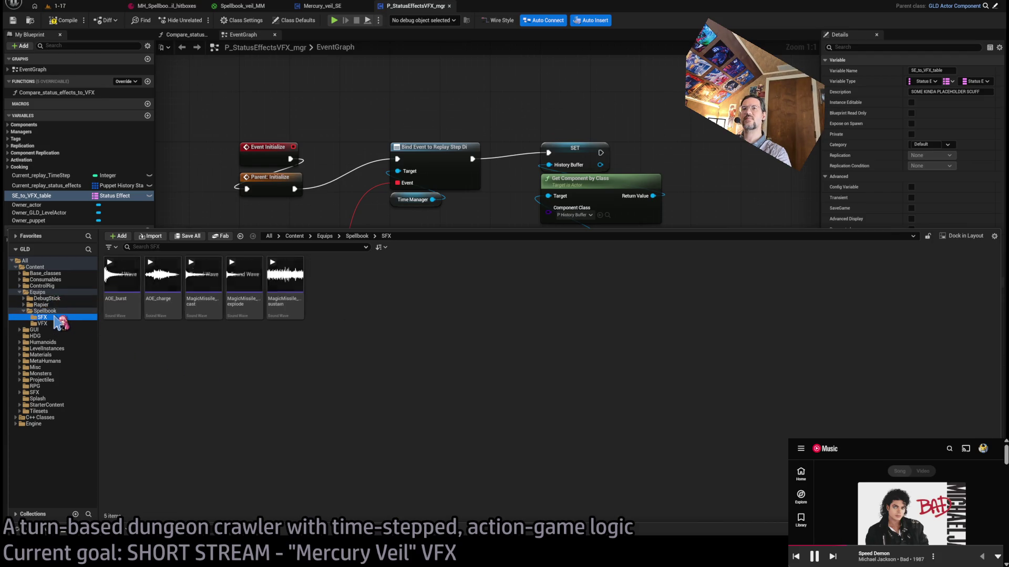
click(53, 324)
click(46, 311)
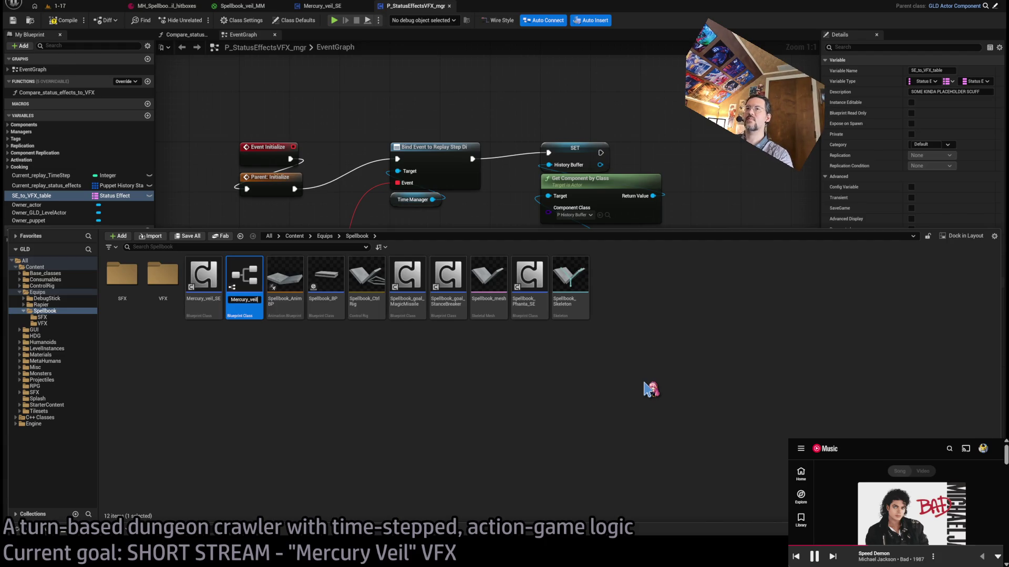
- Finish naming the new blueprint Mercury_veil_SEVFX and compile it
text(X)
key(Return)
key(Return)
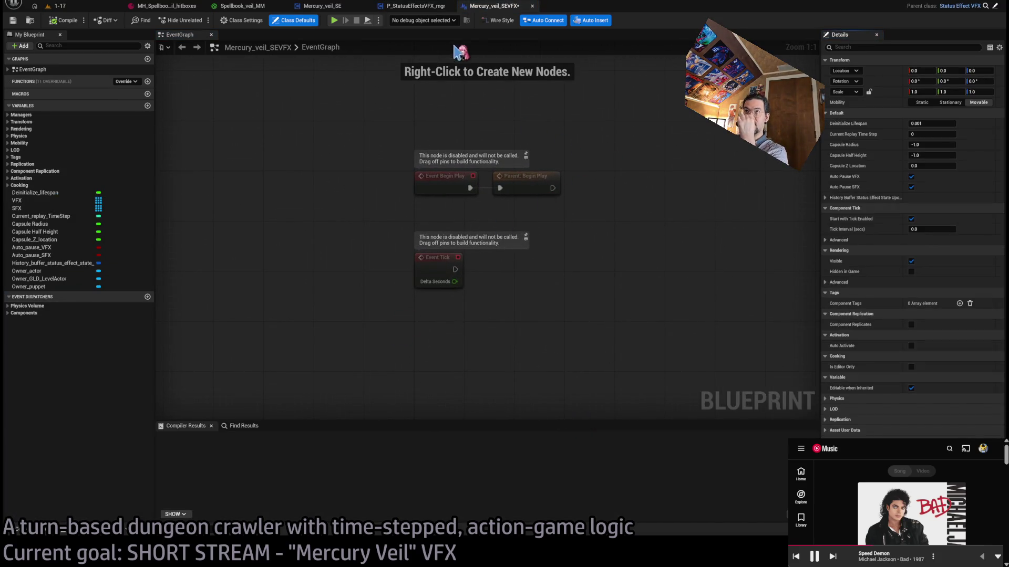
click(65, 23)
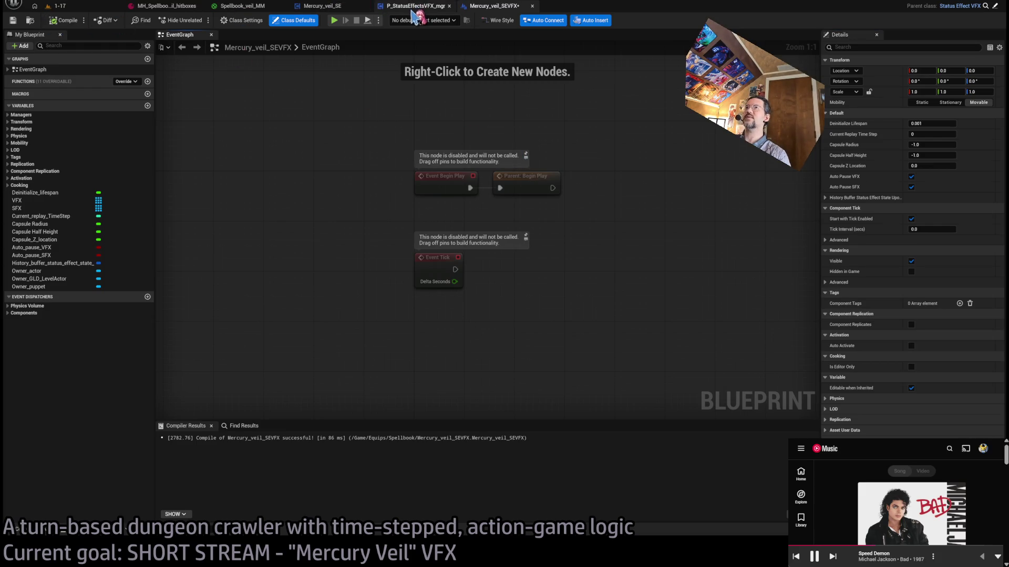
- Map Mercury_veil_SE to the Mercury VFX class in the manager's table and compile
click(415, 6)
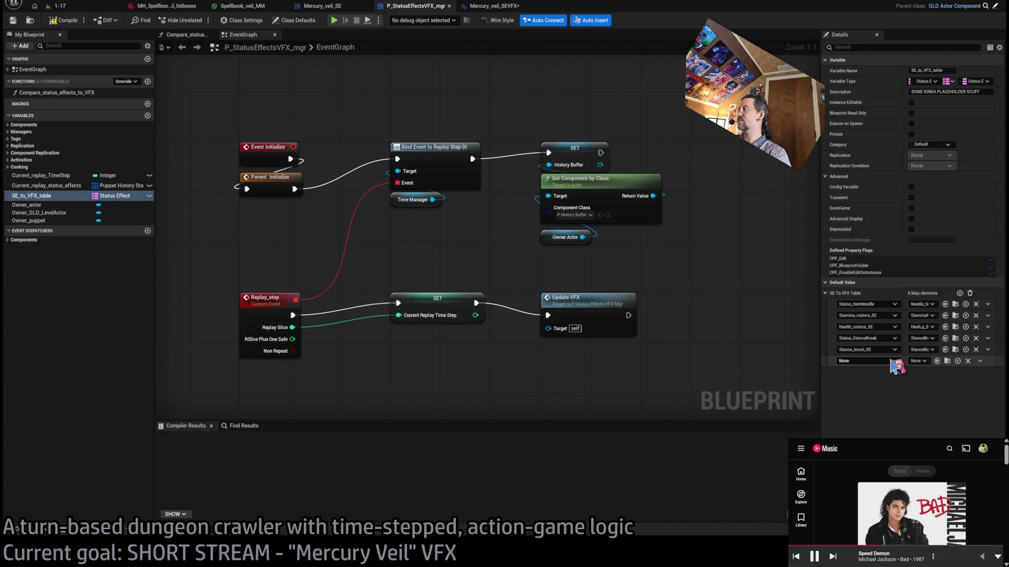
click(925, 363)
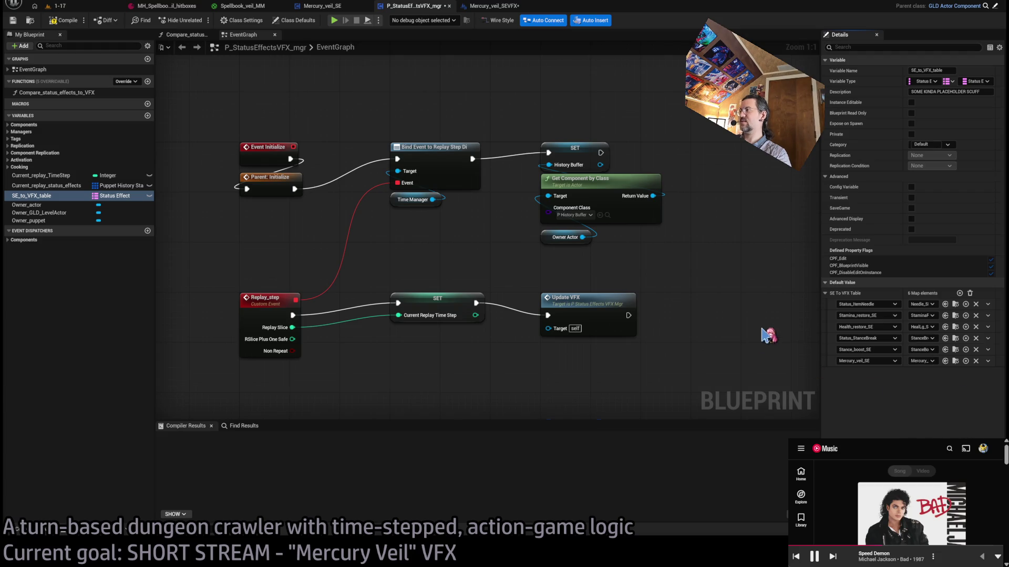
click(62, 21)
click(494, 6)
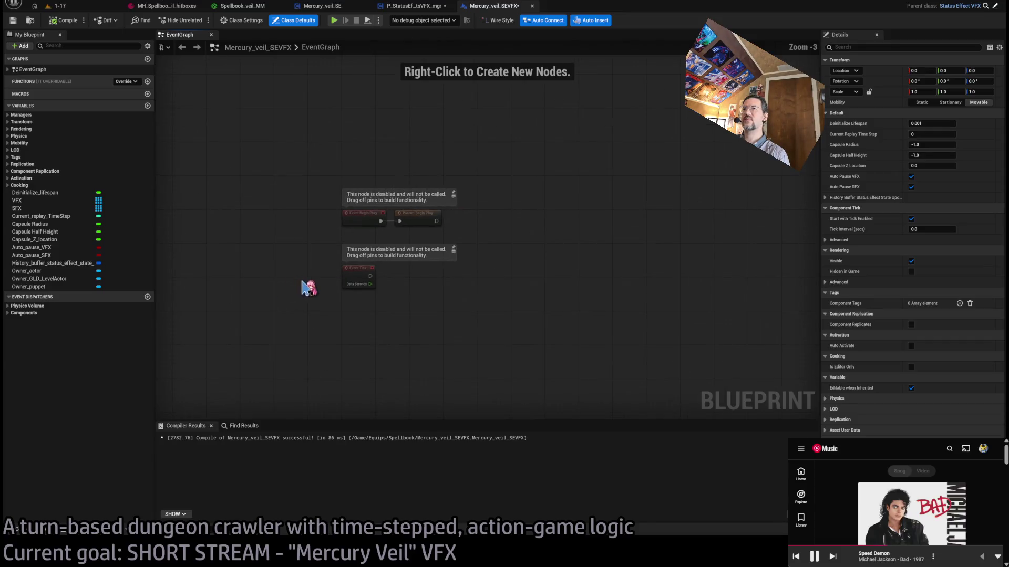
click(946, 6)
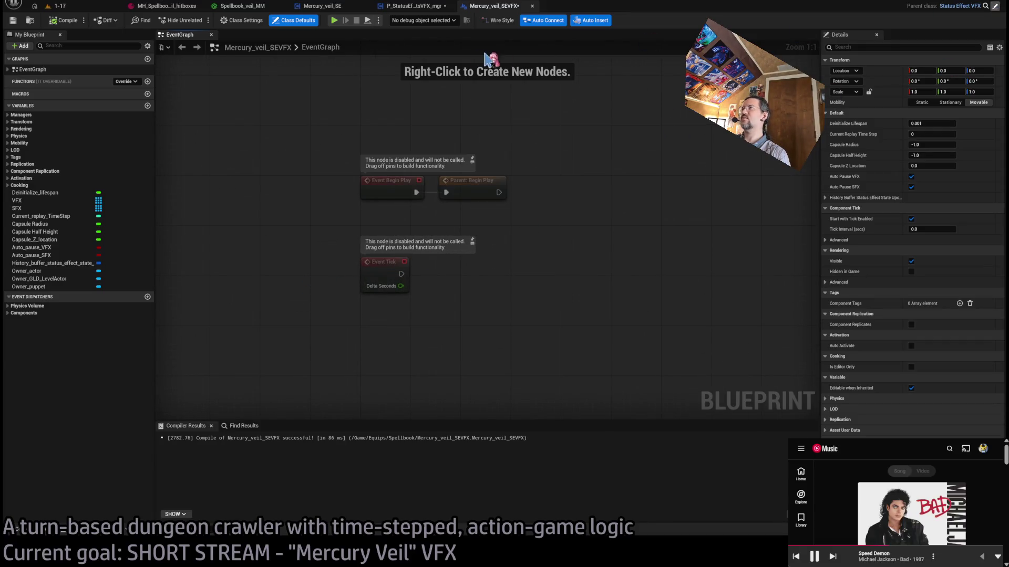
- Inspect the SET nodes in the StatusEffectVFX graph, selecting then deselecting them
scroll(533, 198, down, 2)
scroll(531, 207, up, 2)
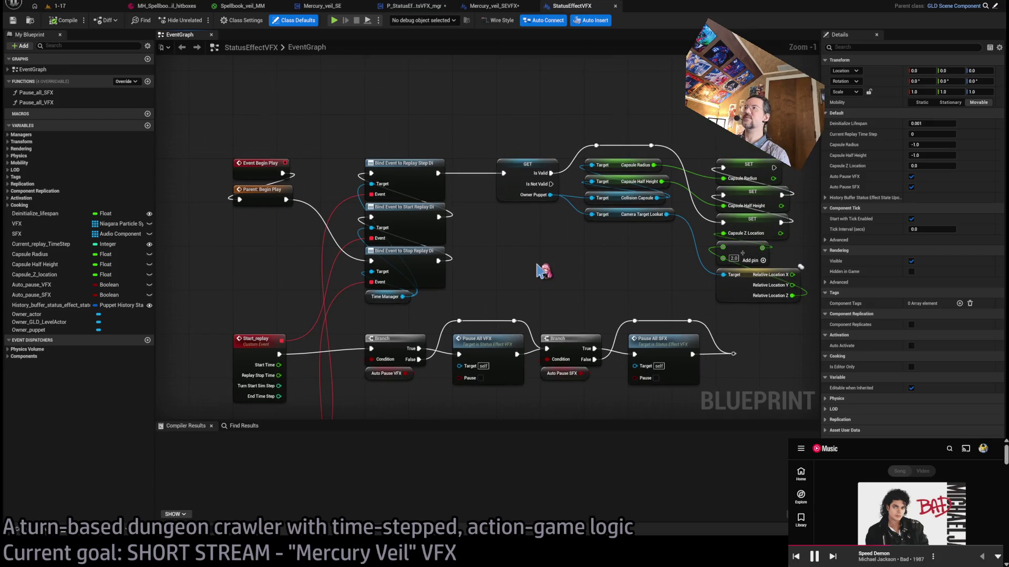
drag(758, 151, 702, 166)
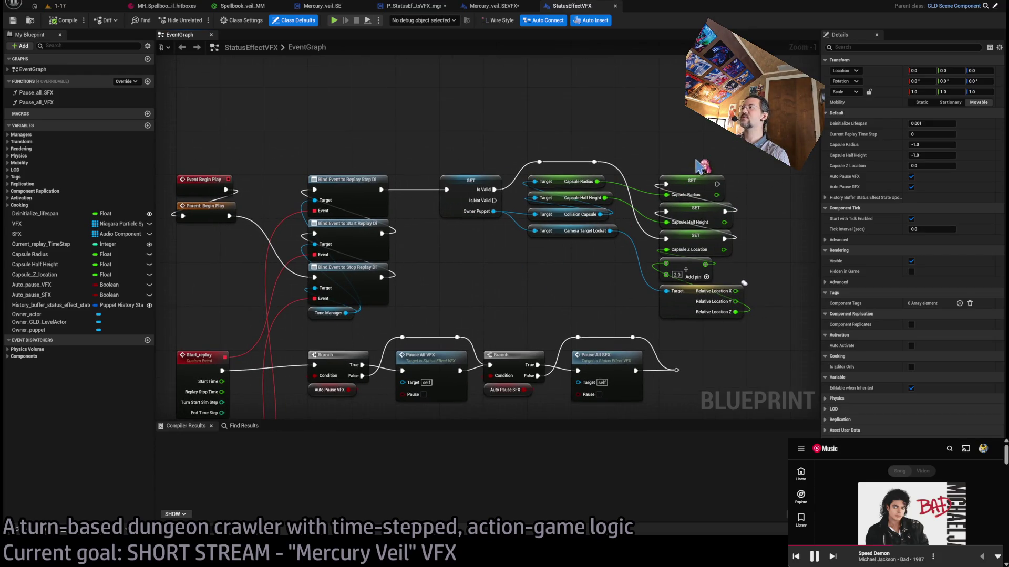
drag(772, 174, 692, 243)
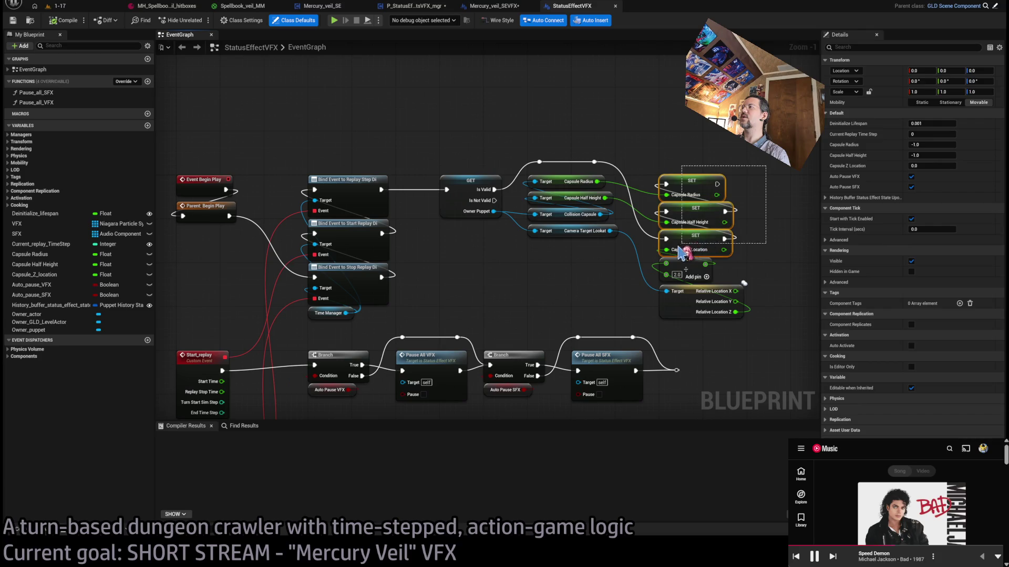
mouse_move(774, 252)
mouse_down()
mouse_move(804, 286)
mouse_move(734, 362)
mouse_move(788, 349)
mouse_move(623, 198)
mouse_move(531, 130)
mouse_up()
click(533, 131)
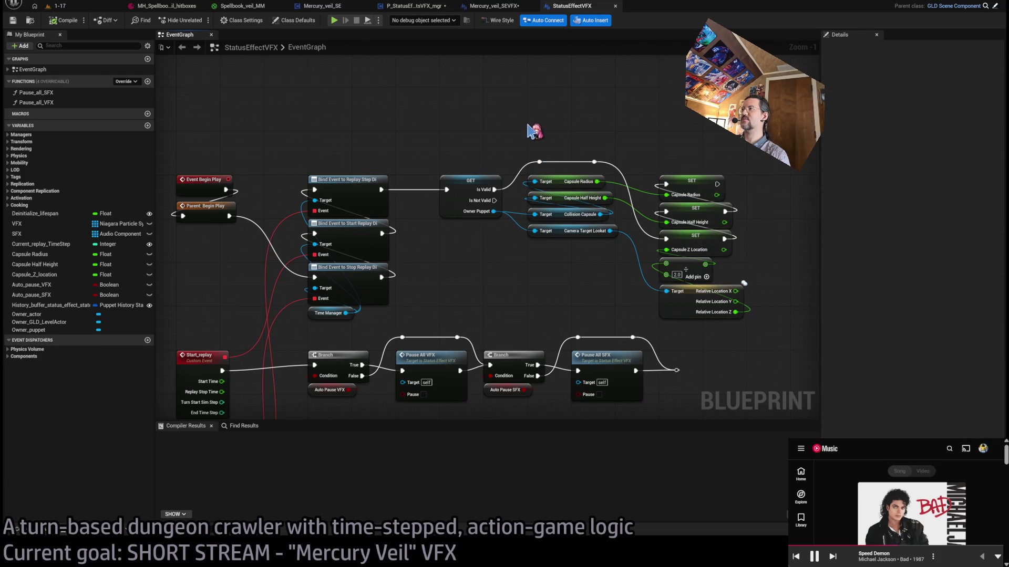
- Review the Begin Play, Replay_step, Deinitialize and Destroy_self_for_real events, then return to Mercury_veil_SEVFX
drag(486, 277, 571, 246)
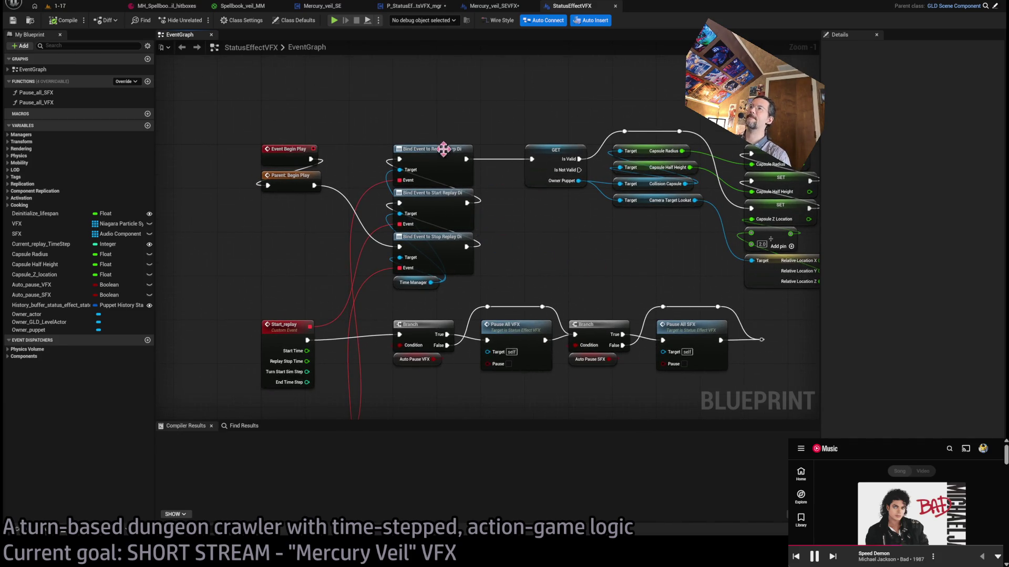
drag(564, 284, 535, 181)
drag(578, 275, 552, 140)
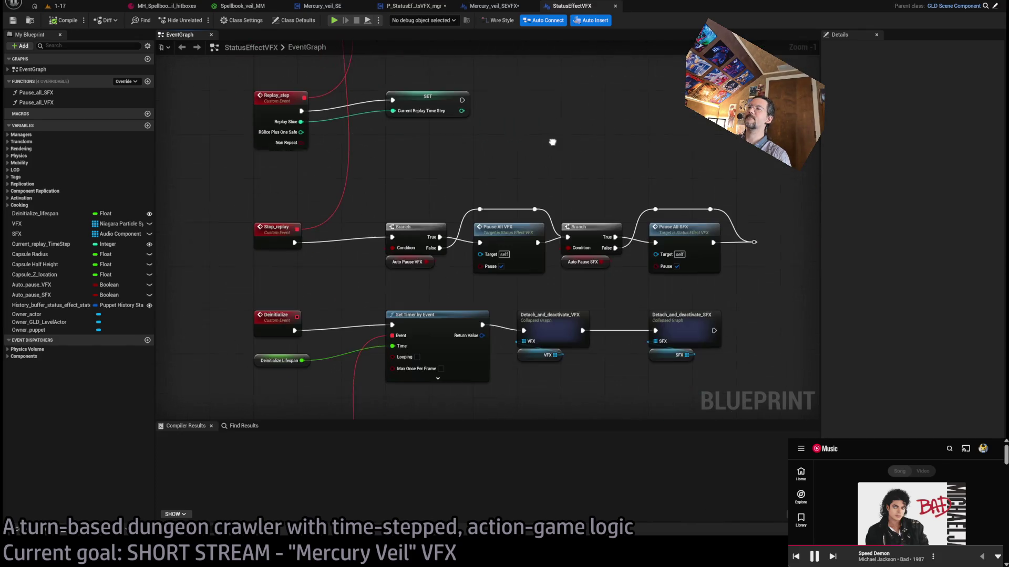
drag(563, 191, 627, 221)
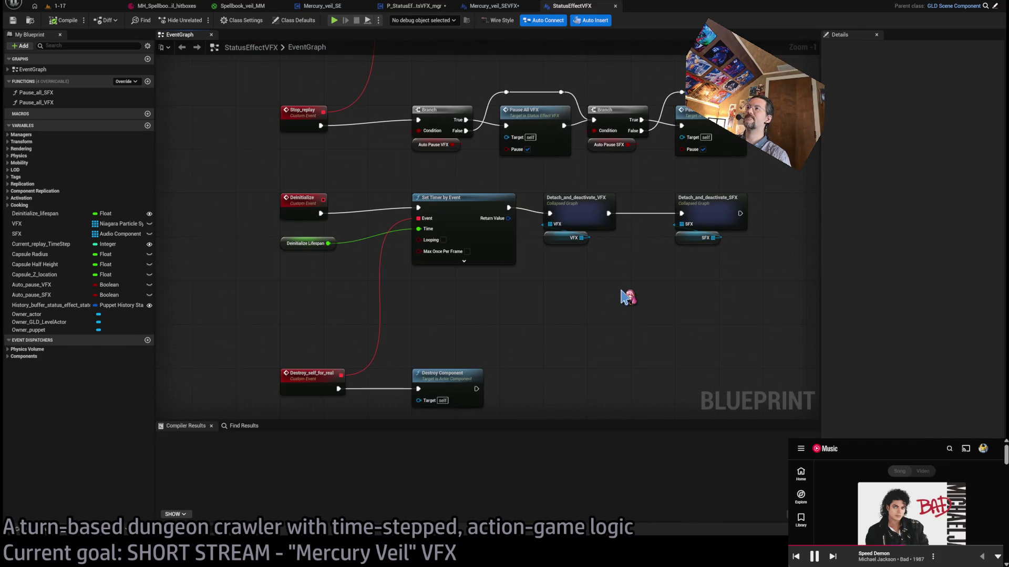
mouse_move(667, 293)
mouse_down()
mouse_move(642, 338)
mouse_move(659, 270)
mouse_up()
drag(623, 357, 644, 258)
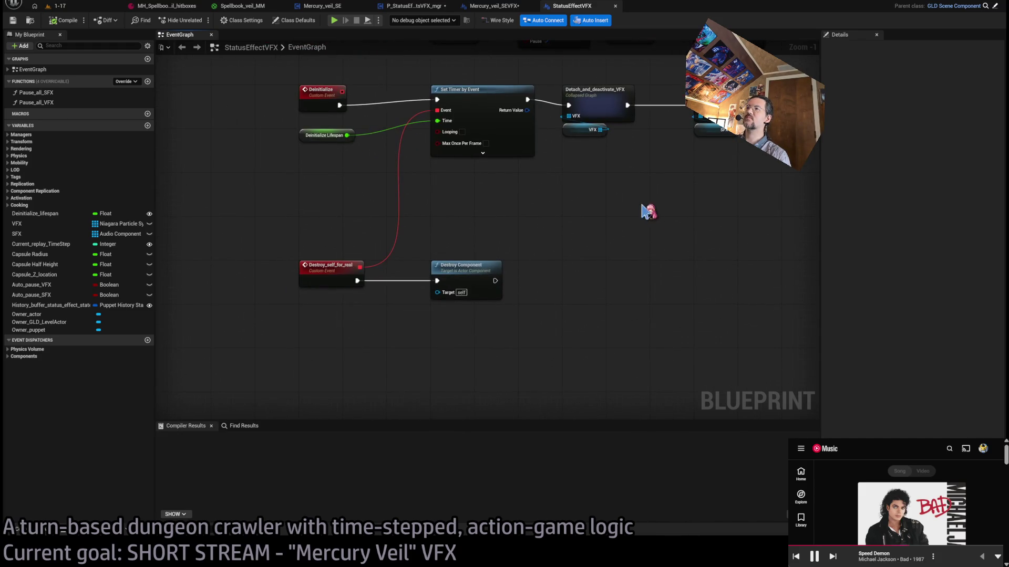
drag(650, 164, 631, 302)
drag(630, 180, 607, 426)
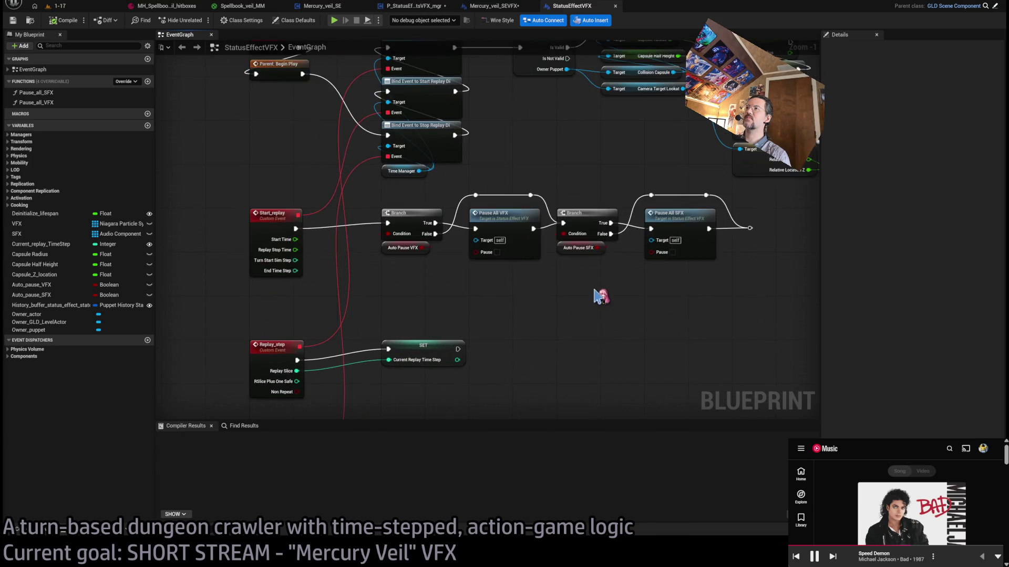
drag(599, 295, 599, 405)
drag(668, 263, 657, 288)
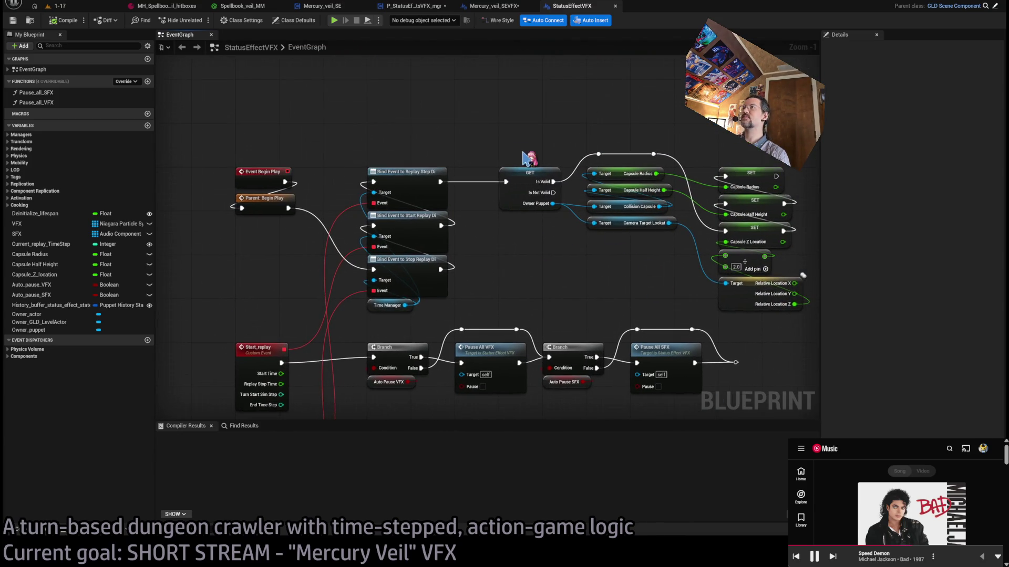
click(507, 6)
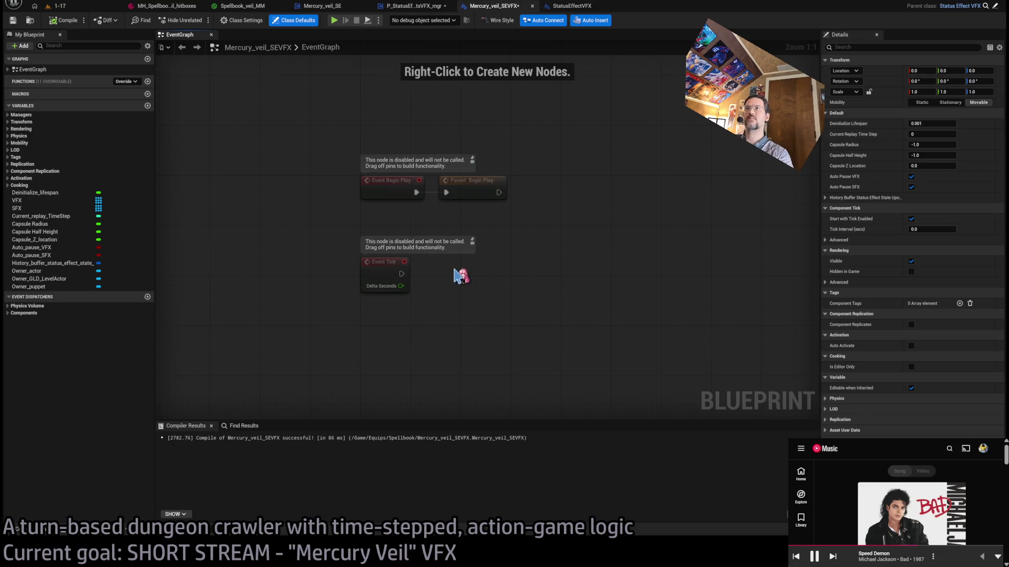
- Review the parent StatusEffectVFX event graph
click(572, 7)
scroll(567, 142, down, 8)
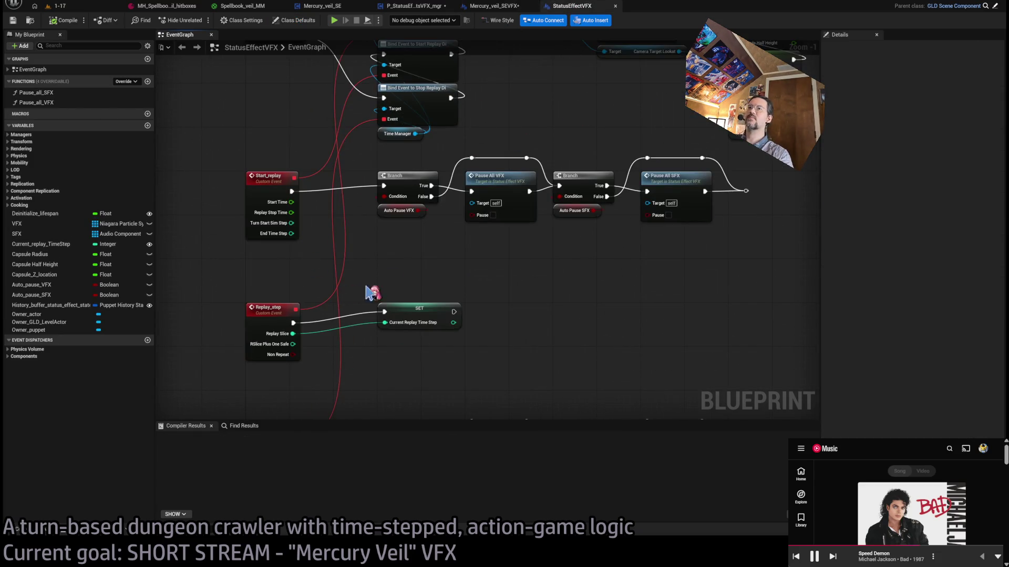
scroll(468, 142, up, 3)
scroll(442, 232, down, 2)
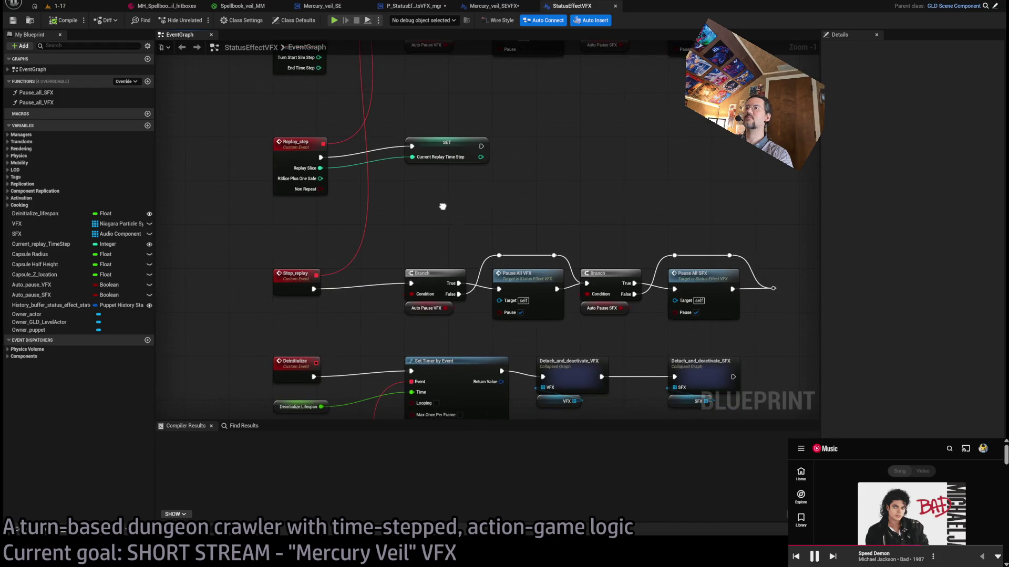
scroll(571, 157, down, 3)
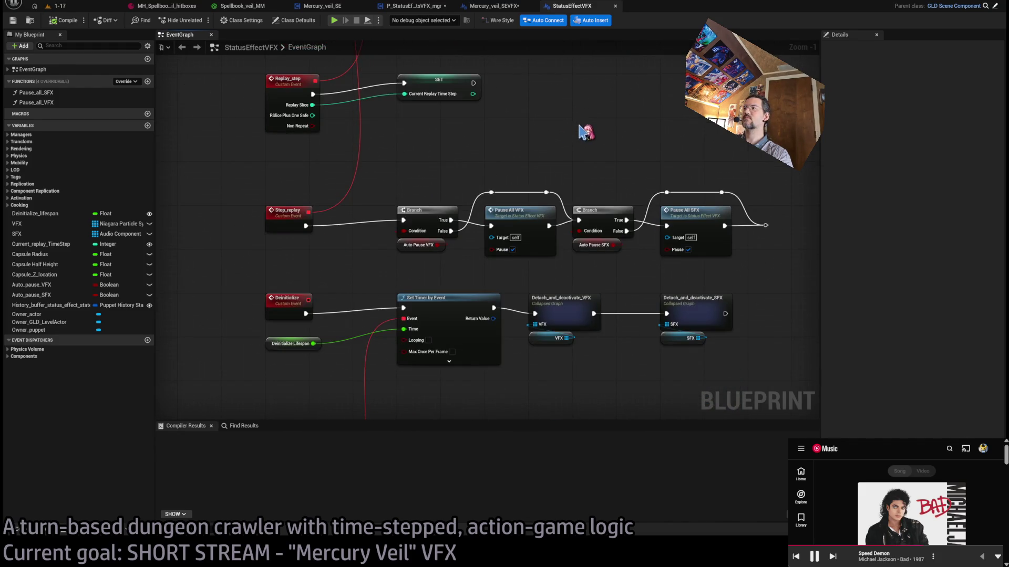
scroll(515, 238, down, 3)
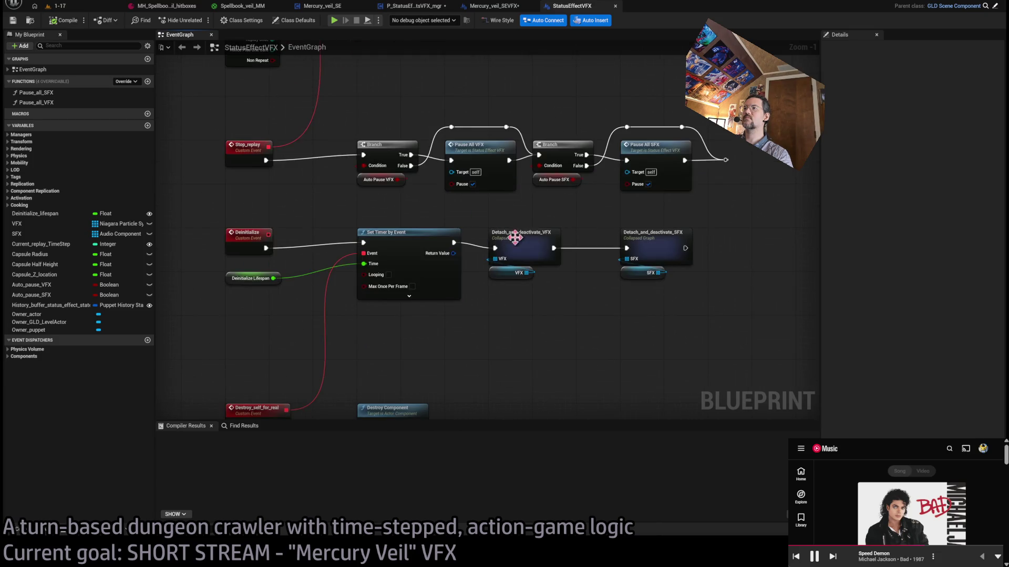
scroll(535, 236, up, 8)
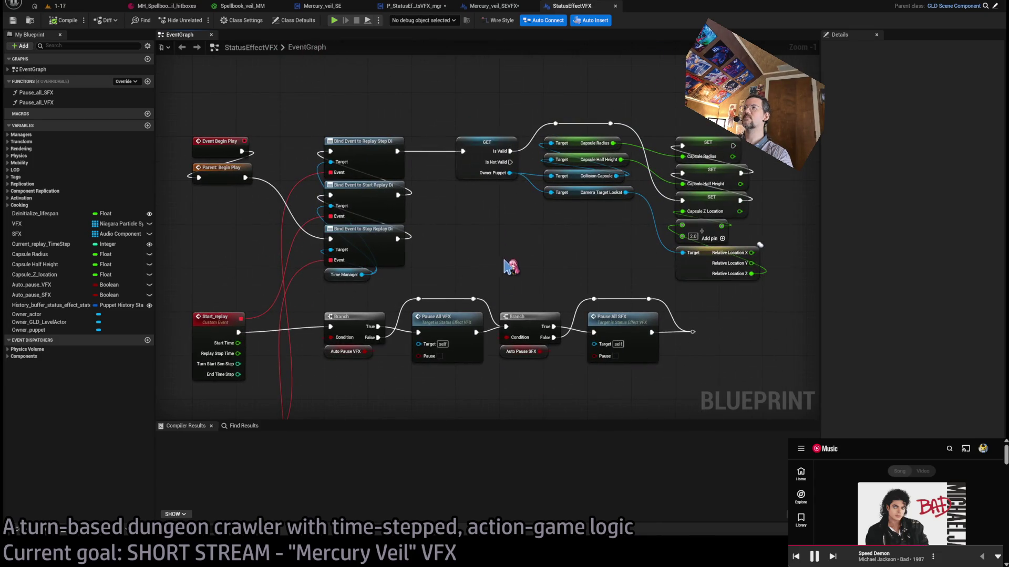
scroll(570, 407, down, 5)
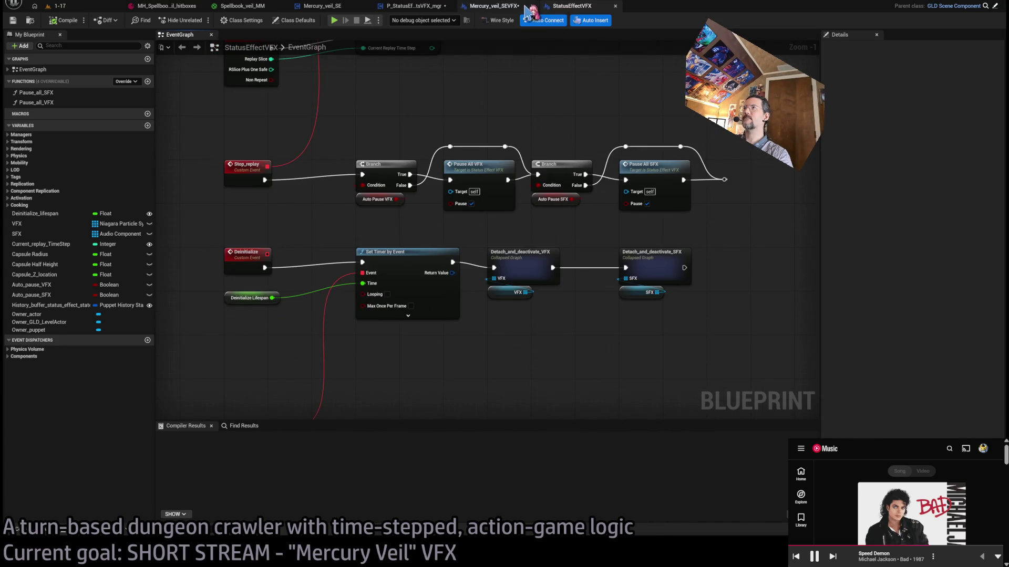
scroll(552, 131, up, 4)
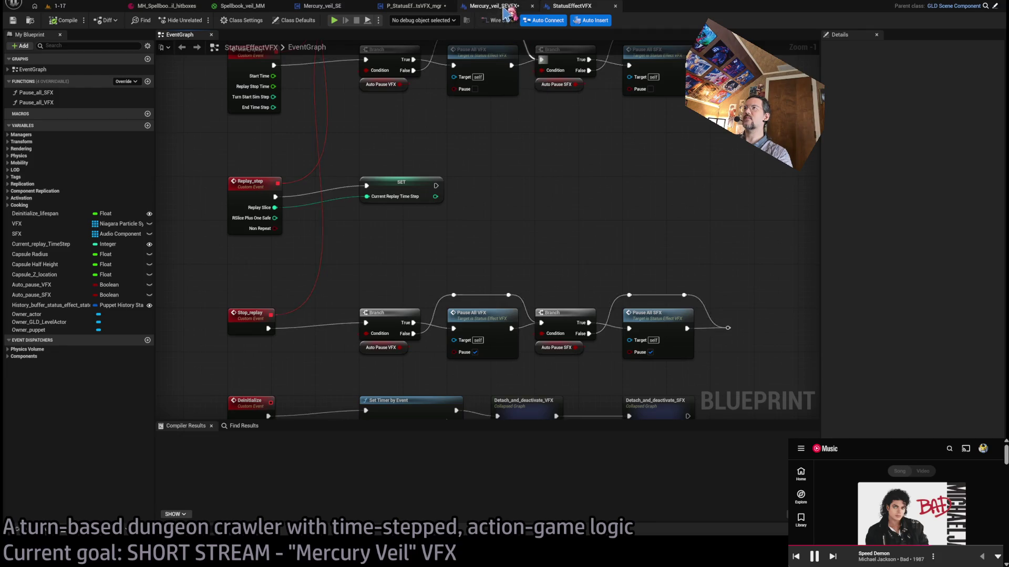
- Delete Mercury_veil_SEVFX's three disabled default event nodes
click(499, 6)
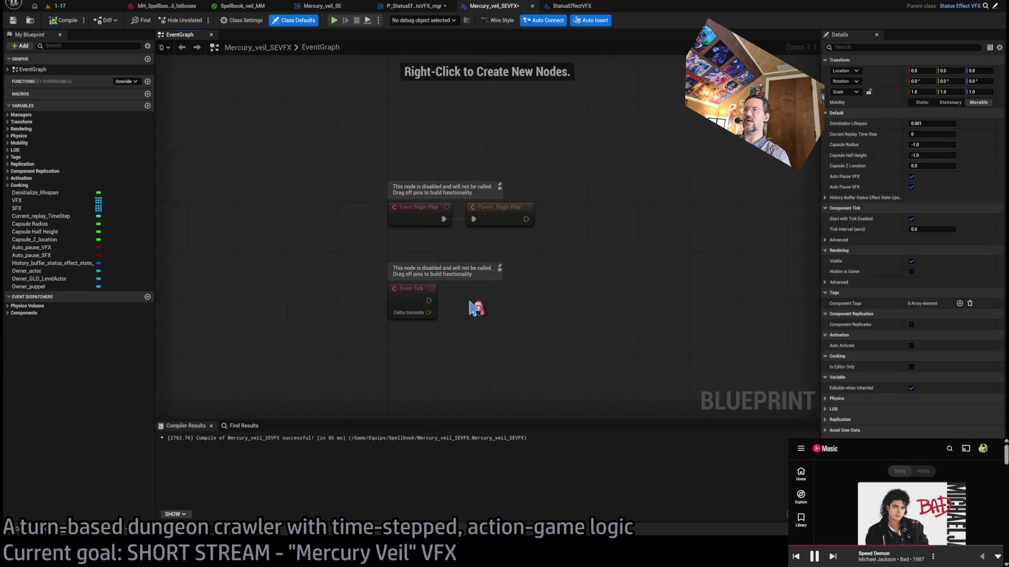
drag(604, 199, 318, 353)
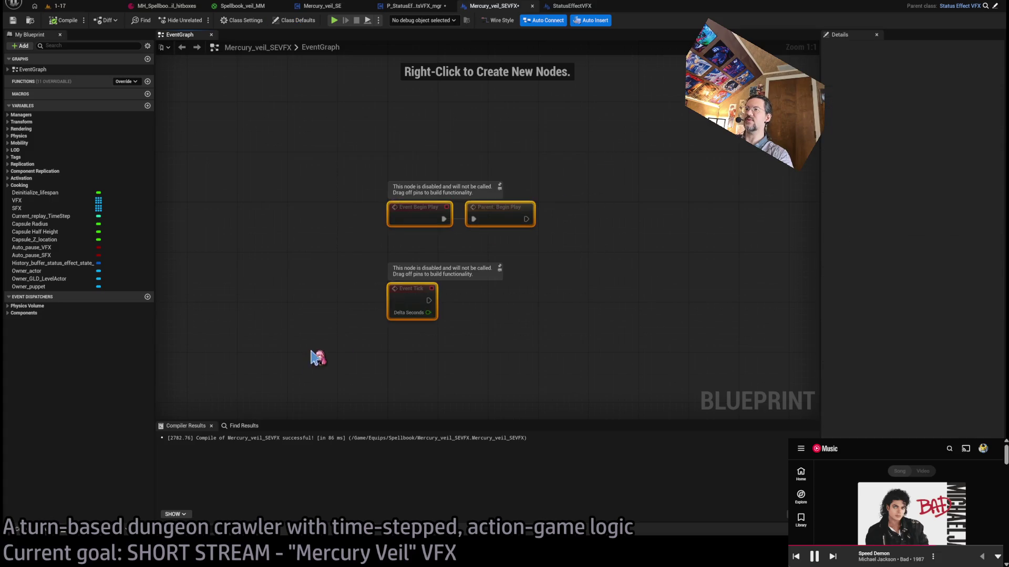
key(Delete)
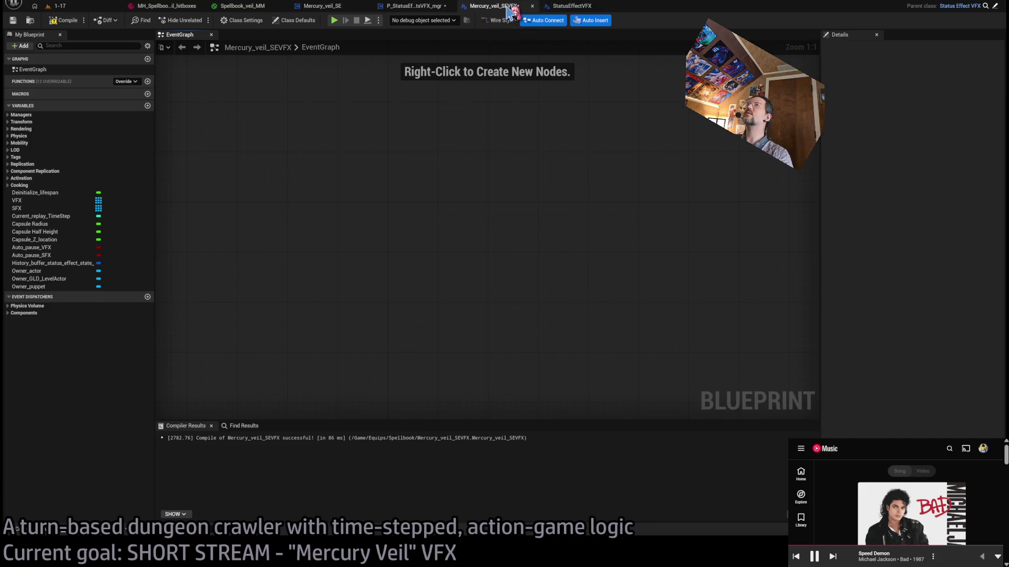
click(572, 6)
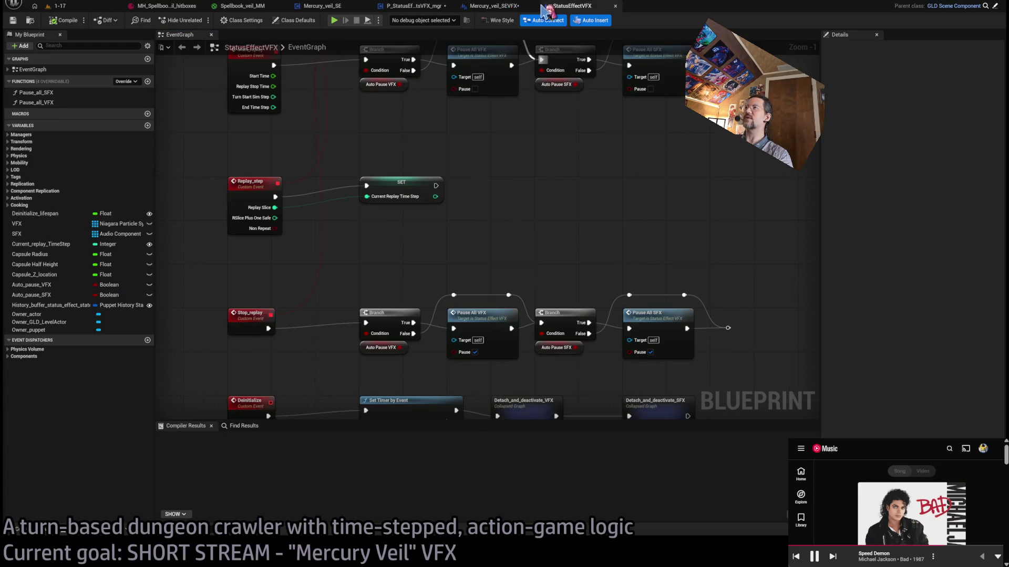
click(494, 6)
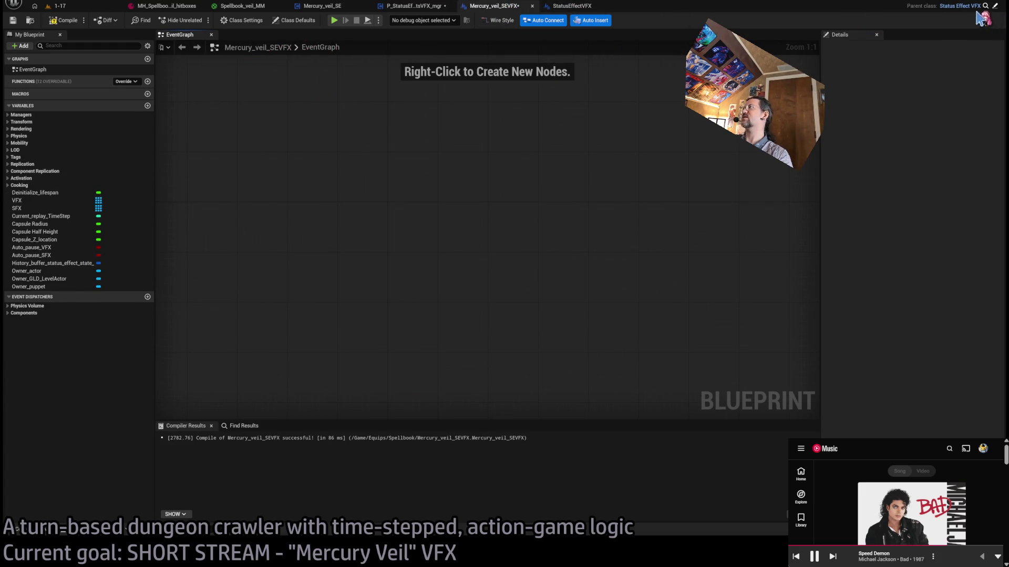
click(540, 10)
click(495, 6)
click(572, 6)
mouse_move(515, 147)
mouse_down()
mouse_move(473, 254)
mouse_move(535, 273)
mouse_up()
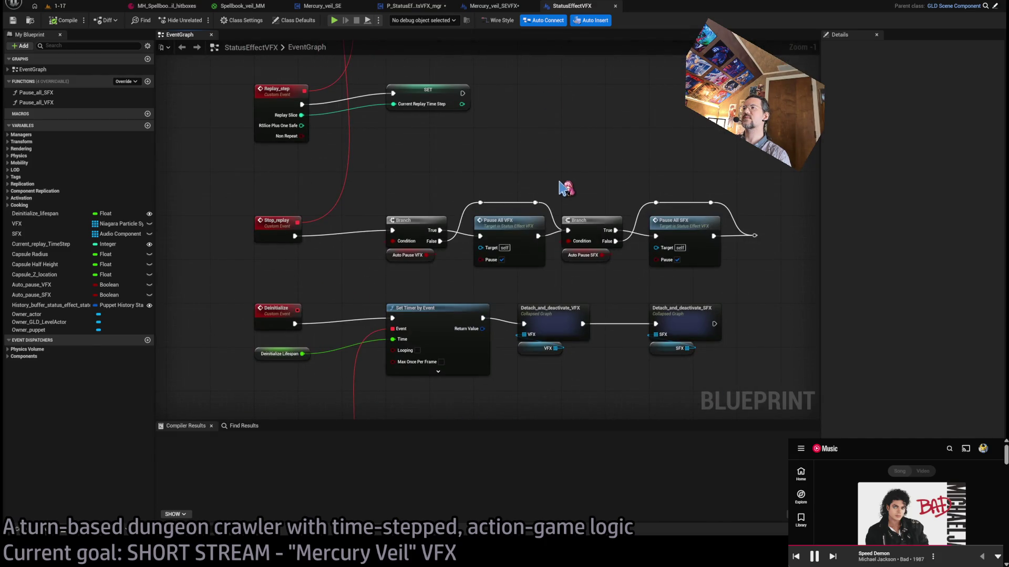
drag(560, 182, 558, 155)
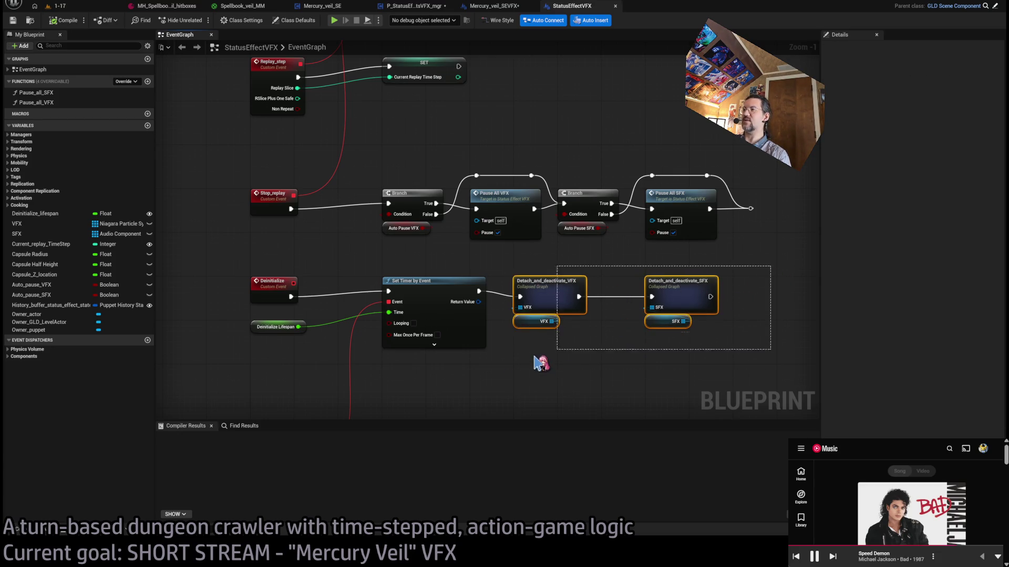
drag(737, 262, 505, 335)
click(567, 359)
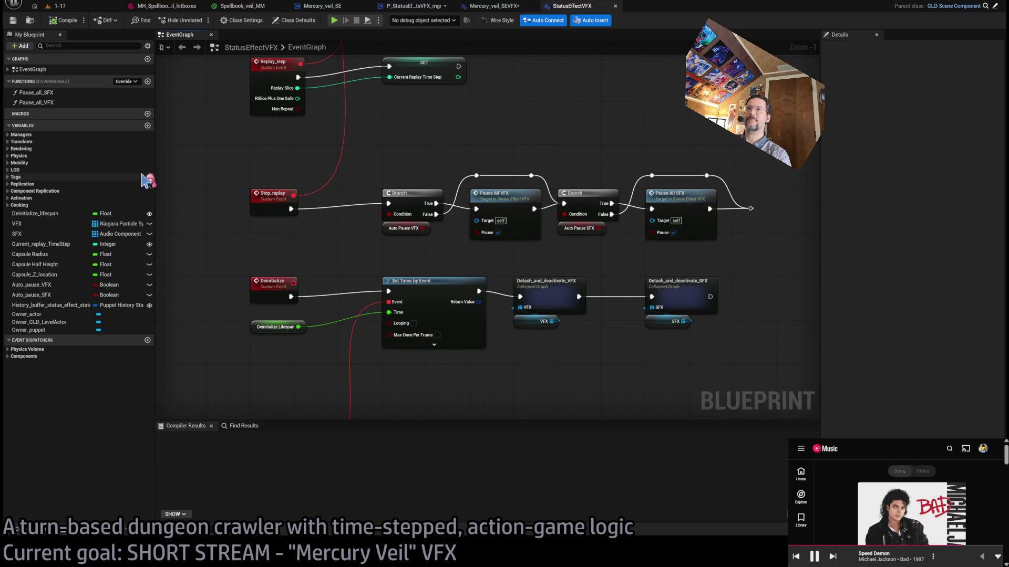
click(147, 126)
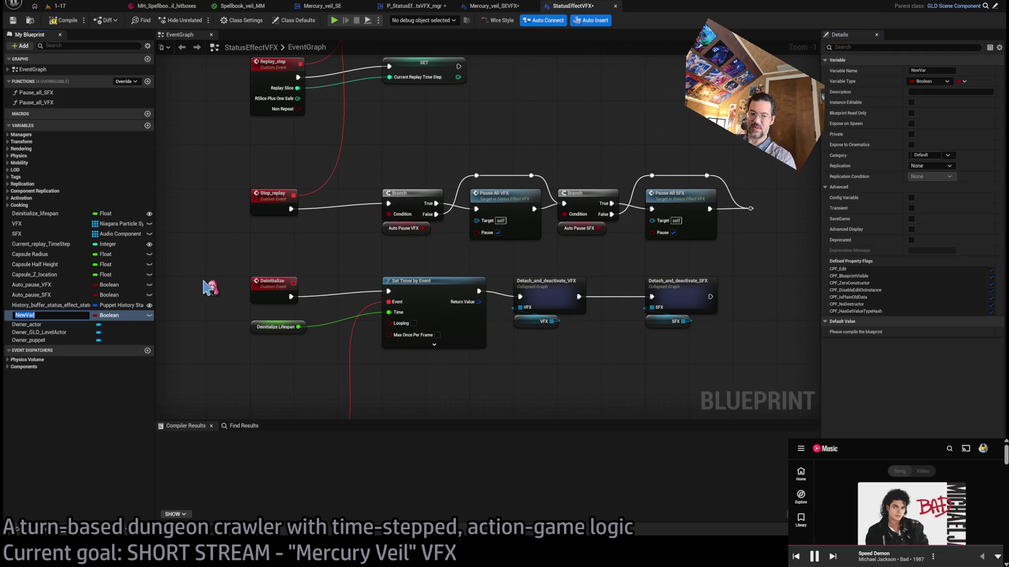
- Name the new variable Prims, move it beside SFX, and place a Prims getter in the graph
key(Return)
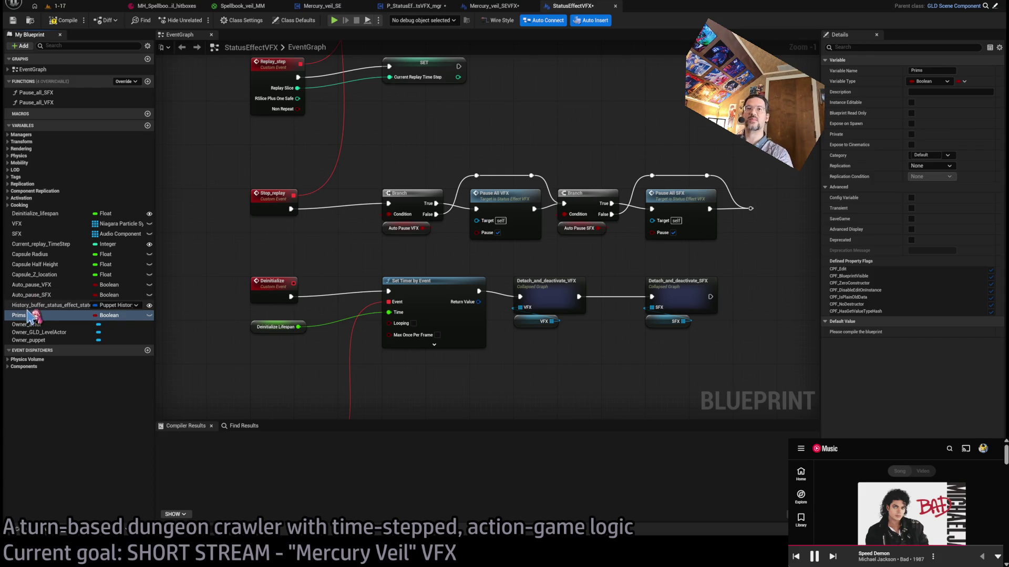
drag(32, 254, 38, 252)
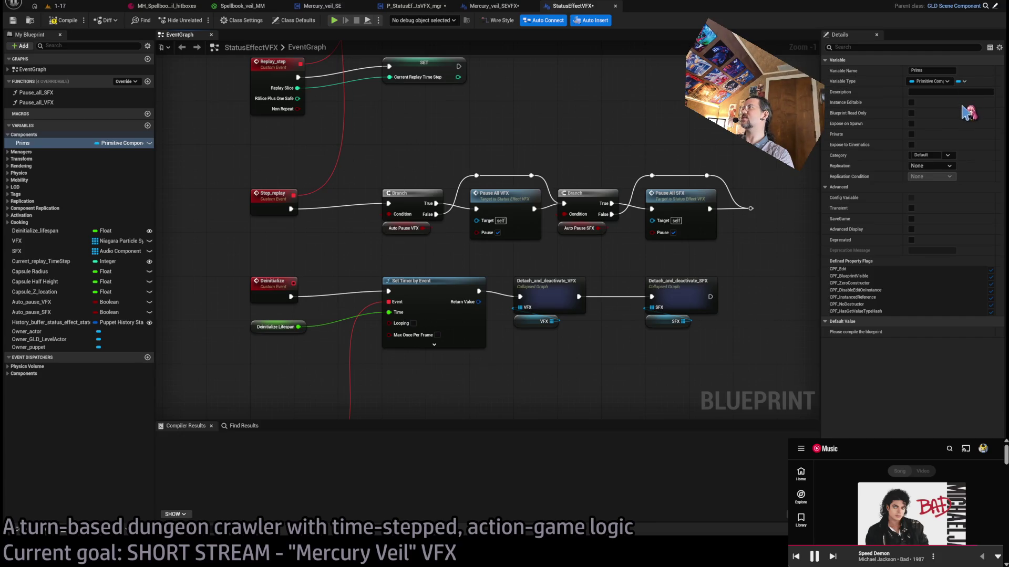
click(21, 244)
mouse_move(21, 246)
mouse_down()
mouse_move(733, 362)
mouse_move(743, 334)
mouse_up()
click(767, 354)
- Duplicate the Detach_and_deactivate_VFX node and wire the copy after the SFX detach node
scroll(559, 312, up, 1)
mouse_move(557, 312)
mouse_down()
mouse_move(608, 313)
mouse_move(598, 304)
mouse_up()
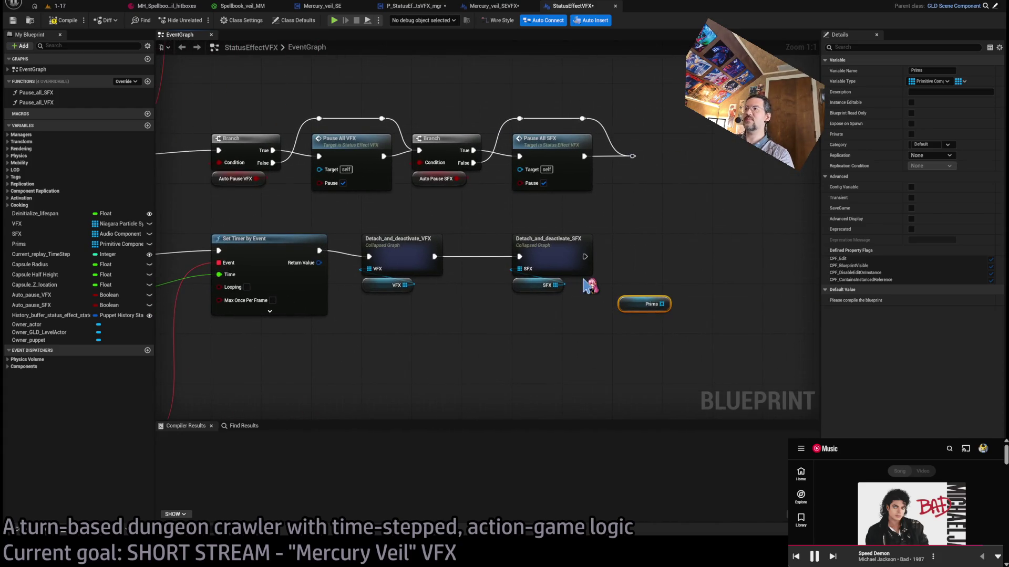
click(584, 261)
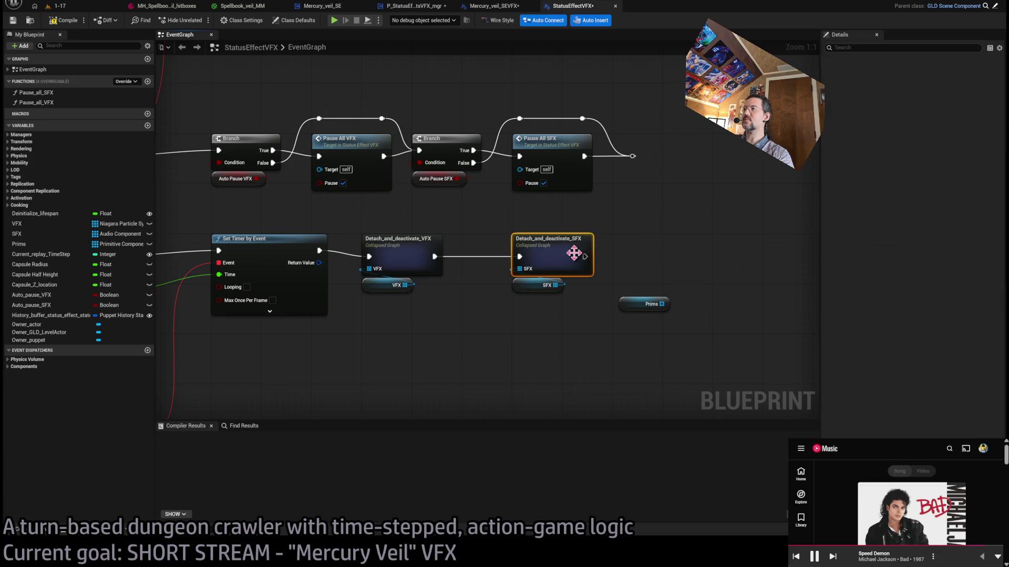
click(420, 258)
key(ctrl+c)
key(ctrl+v)
drag(647, 254, 632, 247)
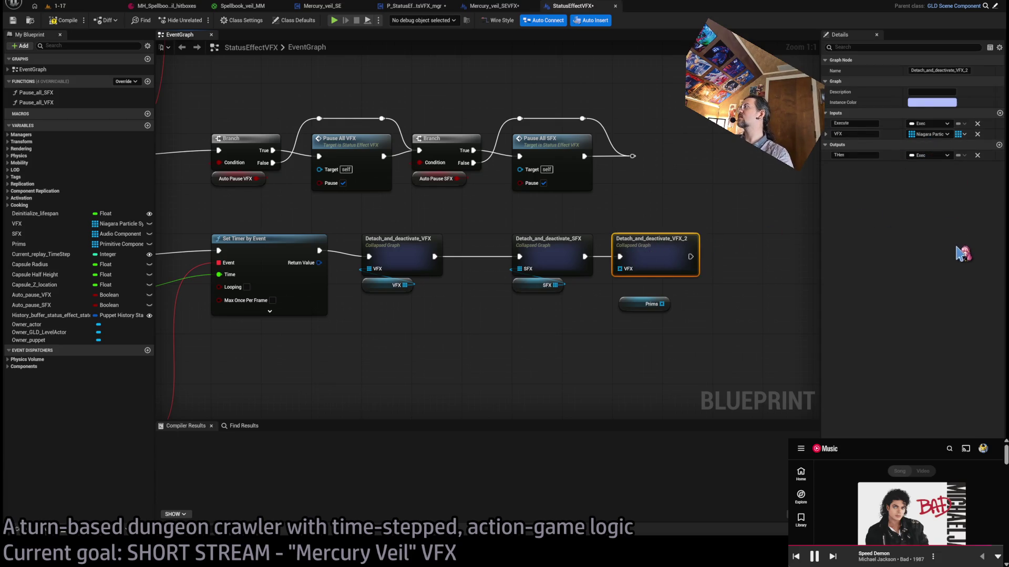
click(726, 300)
- Feed Prims into Detach_and_deactivate_VFX_2 and delete its old loop, detach and deactivate nodes
drag(662, 303, 628, 269)
double_click(641, 240)
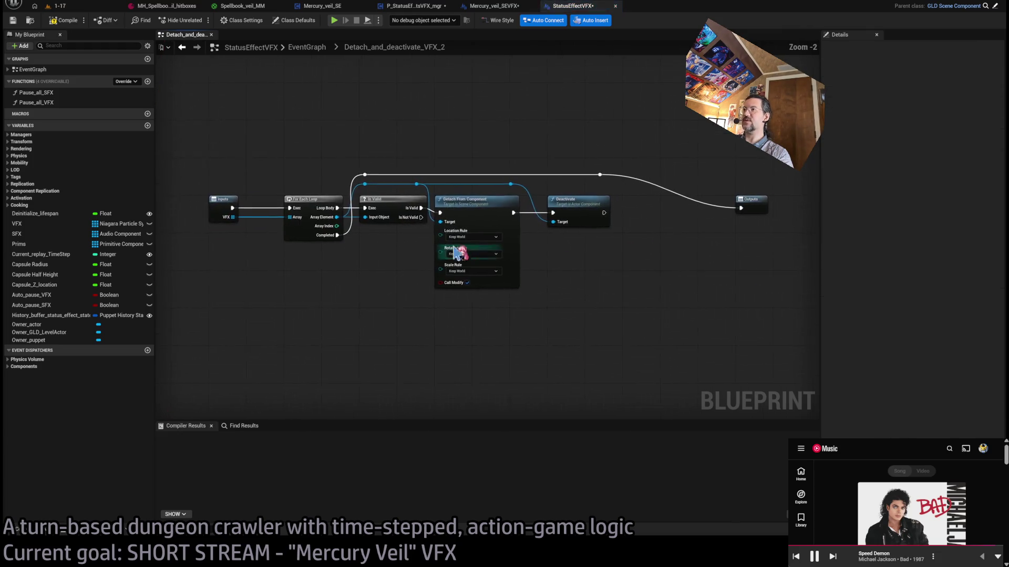
scroll(326, 231, up, 2)
click(310, 231)
click(428, 204)
click(531, 266)
scroll(621, 295, down, 2)
click(610, 232)
mouse_move(731, 168)
mouse_down()
mouse_move(612, 233)
mouse_move(334, 328)
mouse_up()
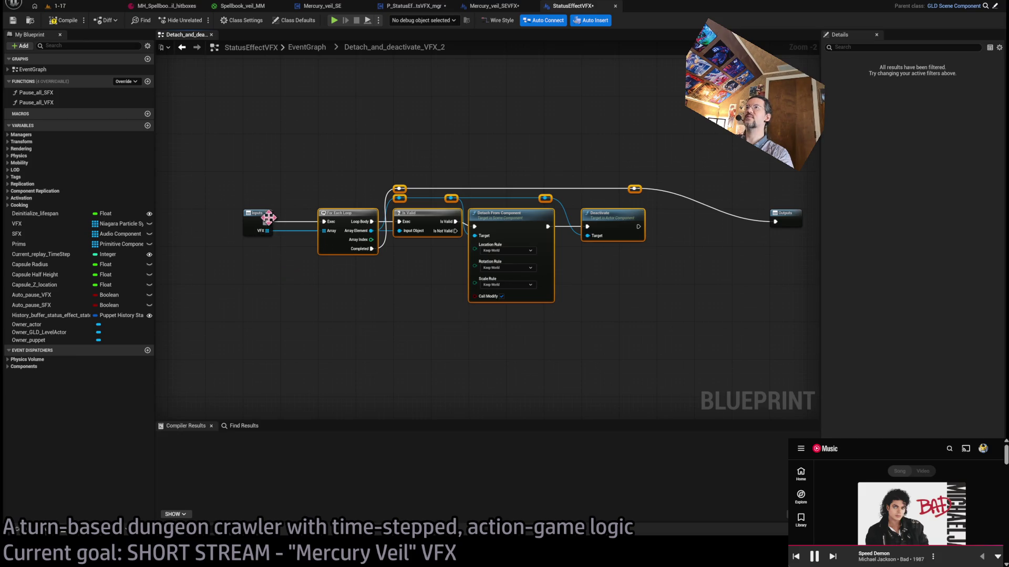
key(Delete)
- Rebuild it as a Prims For Each Loop calling Destroy Component, with Completed feeding Outputs
click(854, 113)
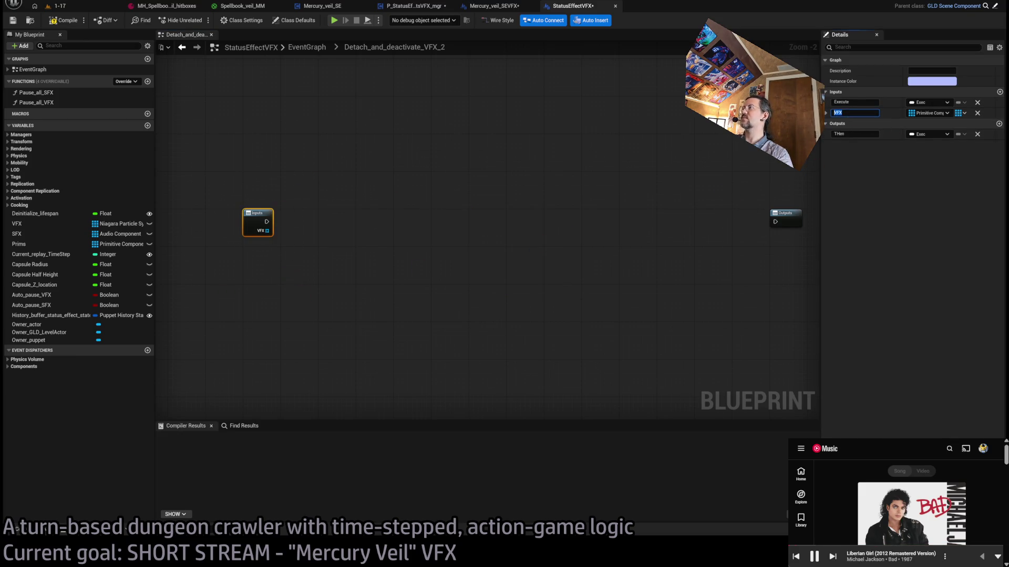
mouse_move(267, 232)
mouse_down()
mouse_move(288, 196)
mouse_move(284, 165)
mouse_up()
scroll(203, 219, up, 2)
mouse_move(26, 247)
mouse_down()
mouse_move(286, 268)
mouse_move(351, 249)
mouse_up()
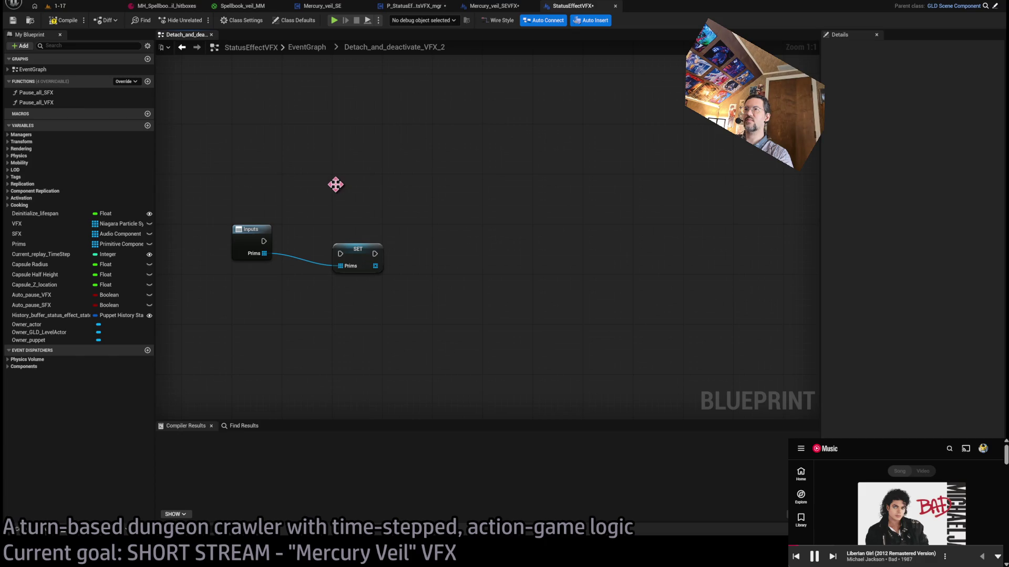
key(Delete)
mouse_move(264, 254)
mouse_down()
mouse_move(366, 253)
mouse_move(361, 229)
mouse_move(439, 261)
mouse_up()
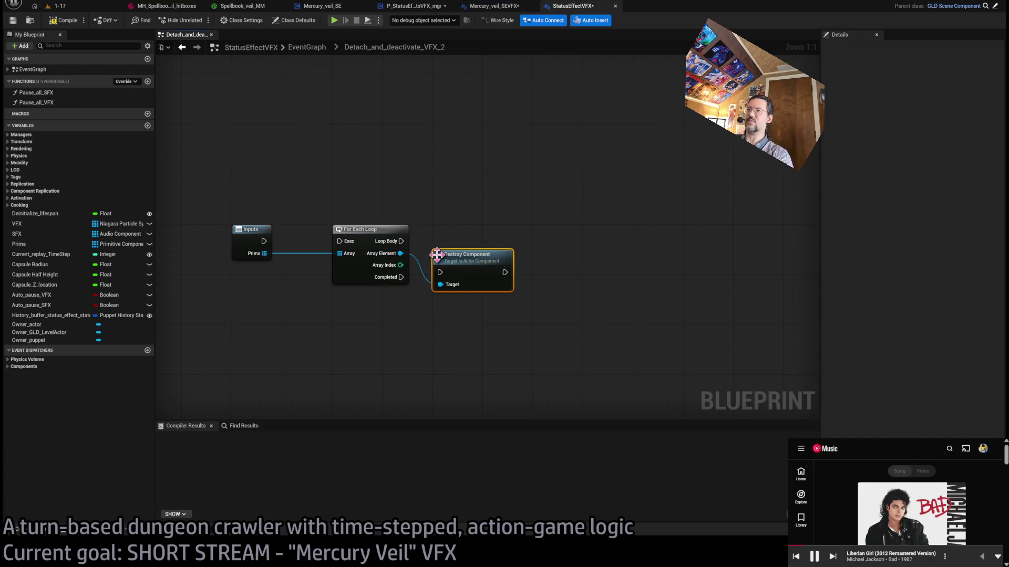
mouse_move(263, 241)
mouse_down()
mouse_move(348, 221)
mouse_move(340, 241)
mouse_up()
drag(401, 241, 440, 247)
drag(552, 351, 403, 345)
mouse_move(251, 282)
mouse_down()
mouse_move(291, 210)
mouse_move(788, 258)
mouse_move(791, 246)
mouse_move(448, 240)
mouse_up()
drag(400, 191, 462, 171)
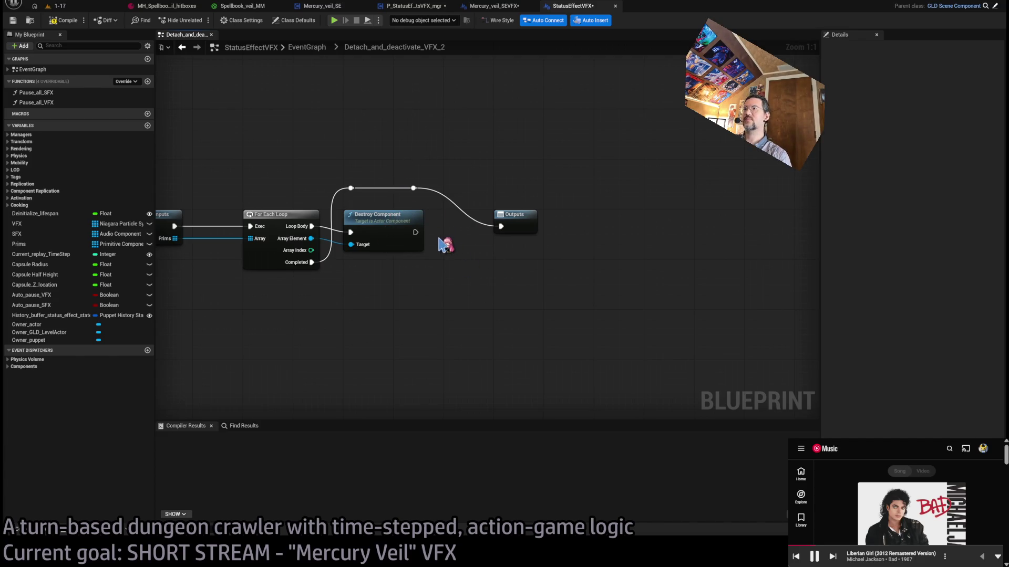
click(307, 47)
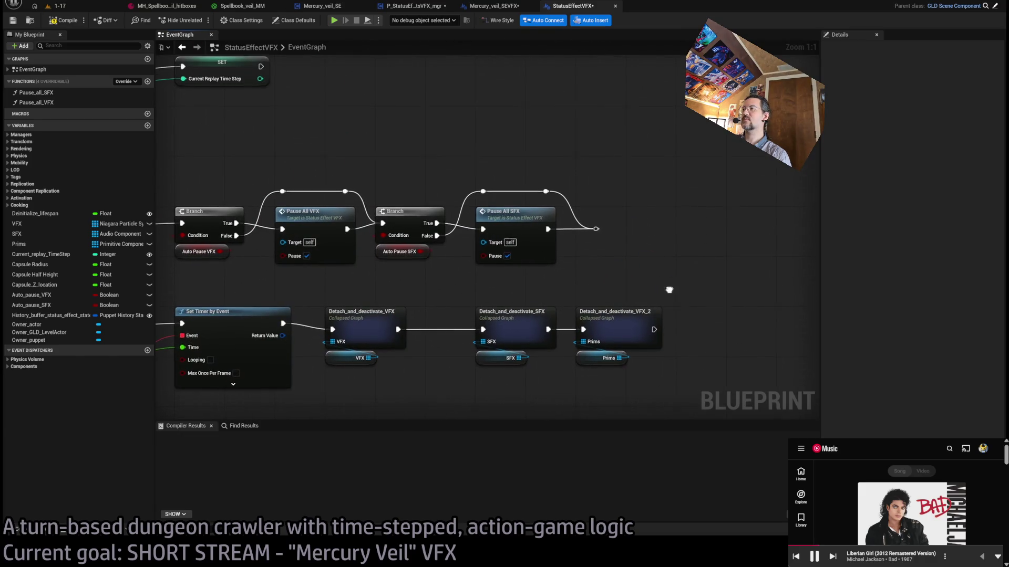
- Nudge Detach_and_deactivate_VFX_2 right to line up with its chain, then save all blueprints
click(615, 276)
drag(614, 276, 666, 276)
click(595, 220)
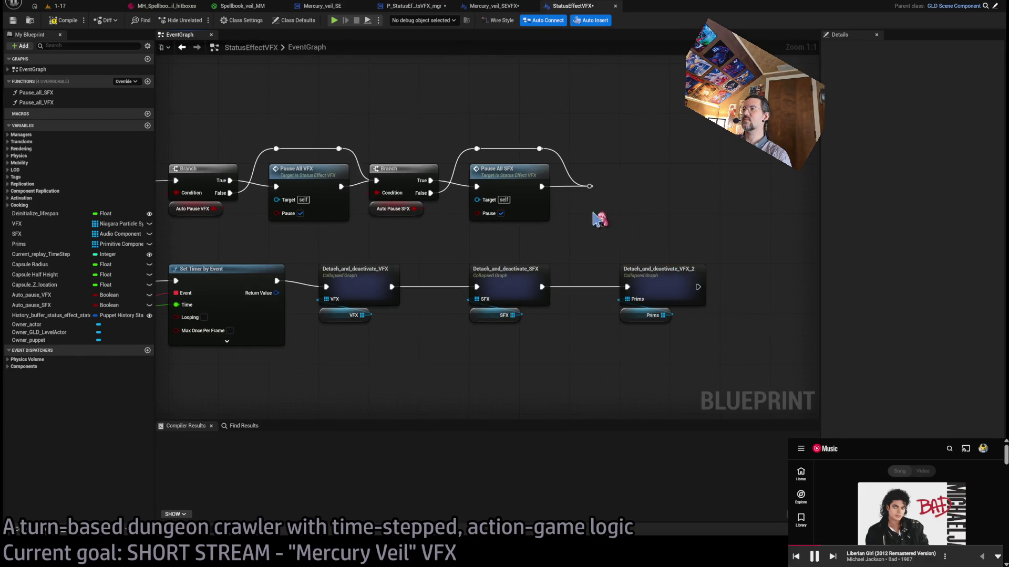
key(ctrl+shift+s)
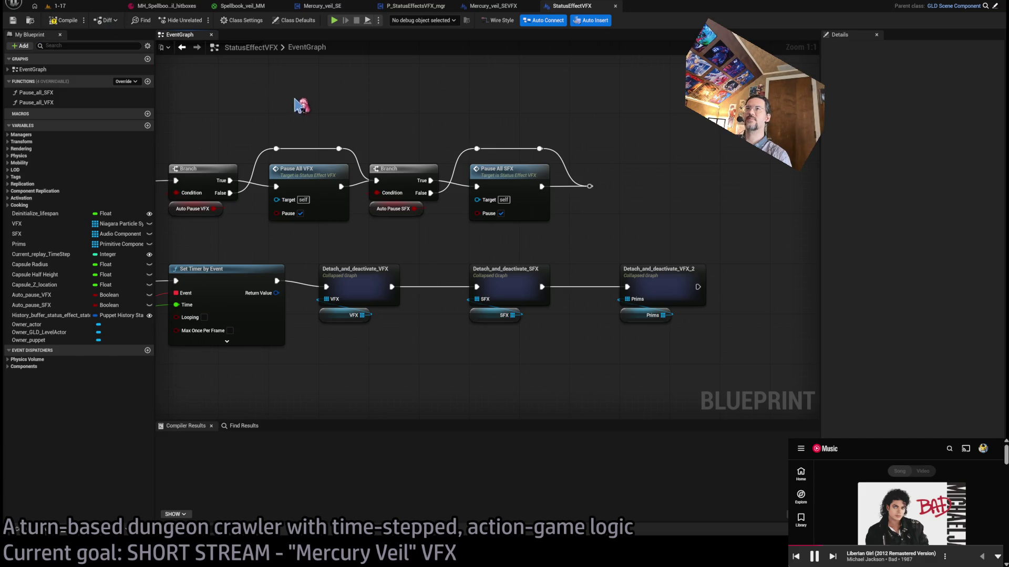
- Pan and zoom around the StatusEffectVFX EventGraph to review the Begin Play and replay event logic
scroll(305, 108, down, 4)
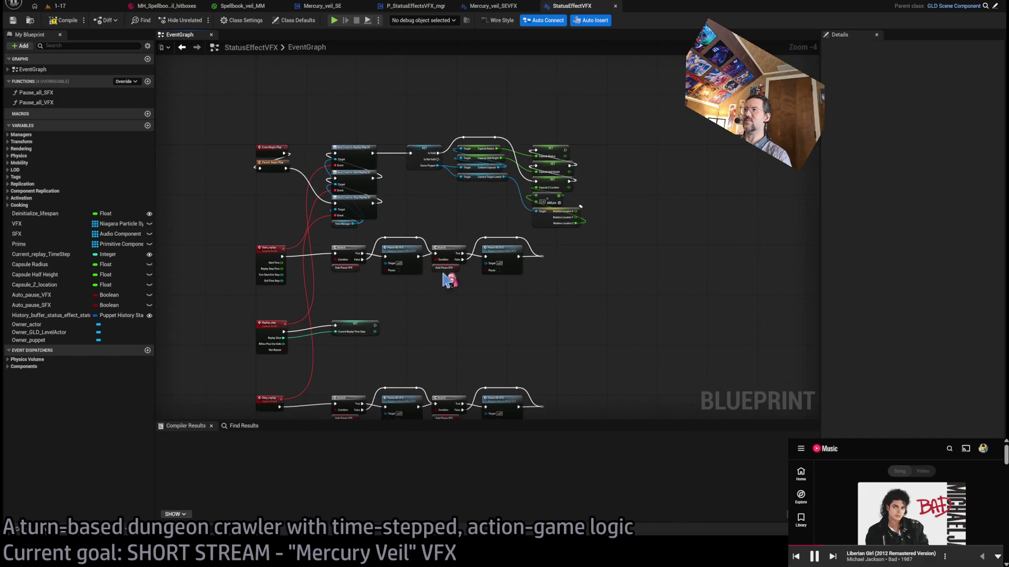
scroll(473, 239, up, 4)
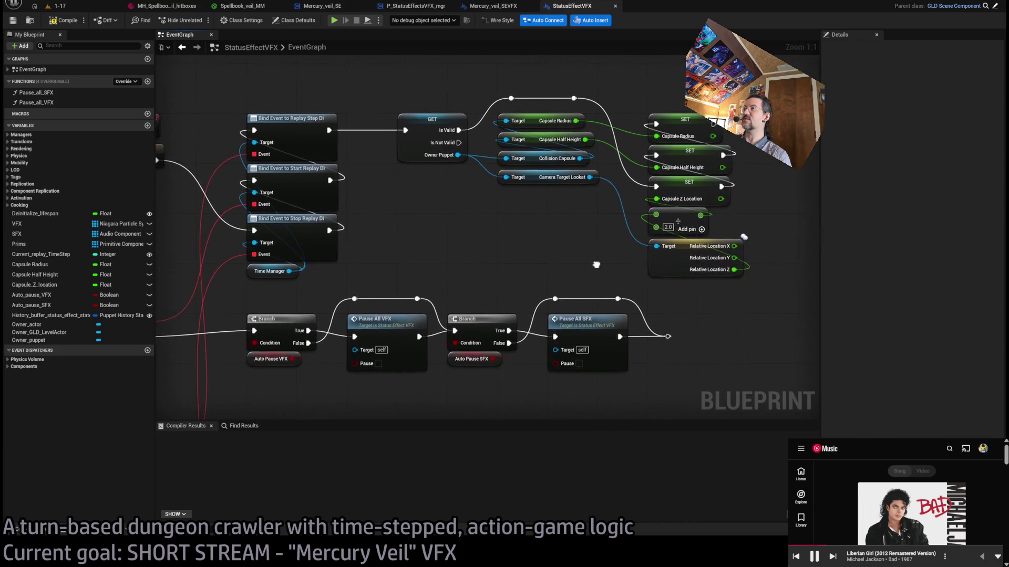
drag(686, 266, 580, 270)
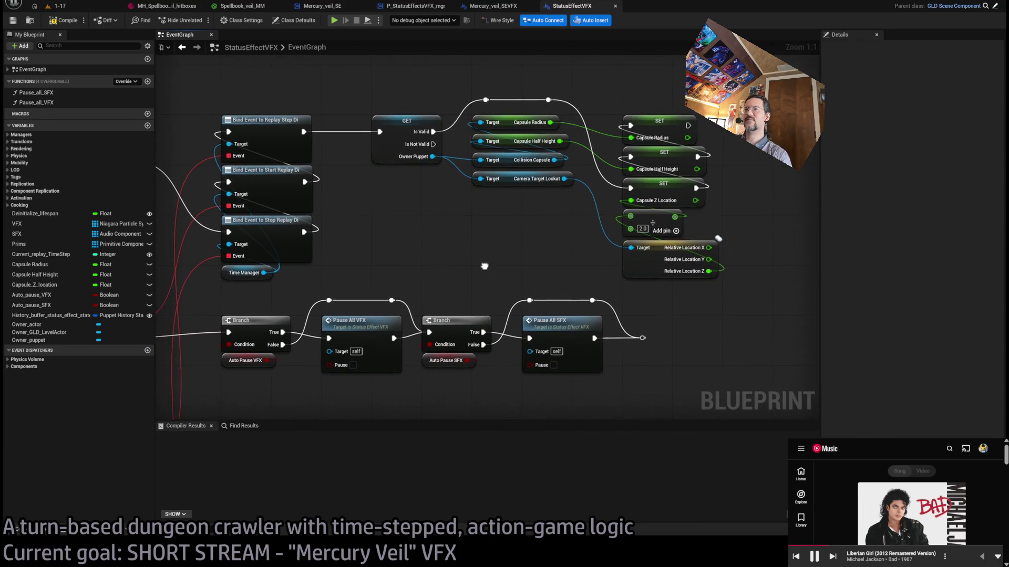
drag(484, 268, 558, 246)
drag(473, 391, 566, 319)
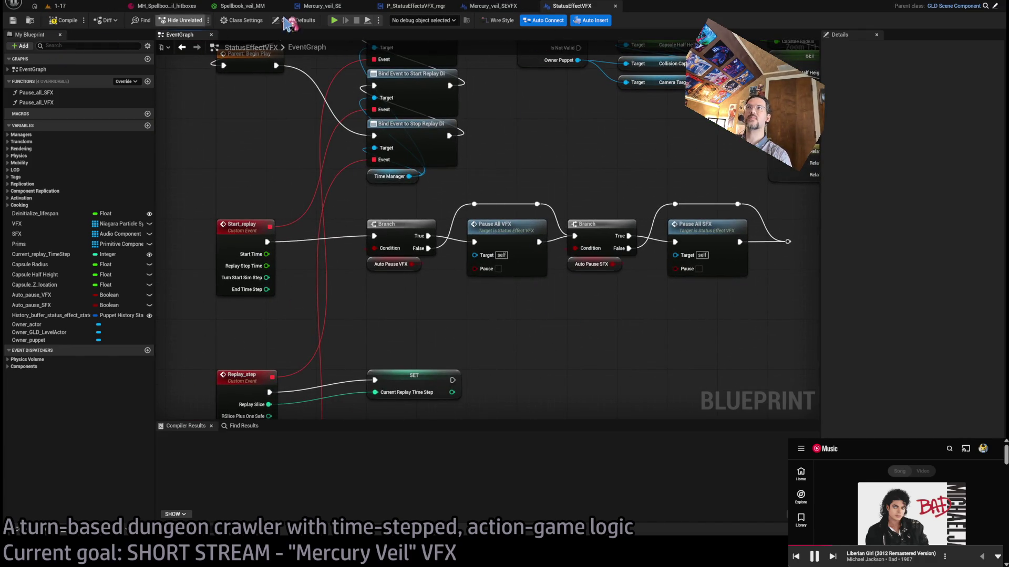
drag(536, 182, 540, 150)
drag(709, 258, 653, 246)
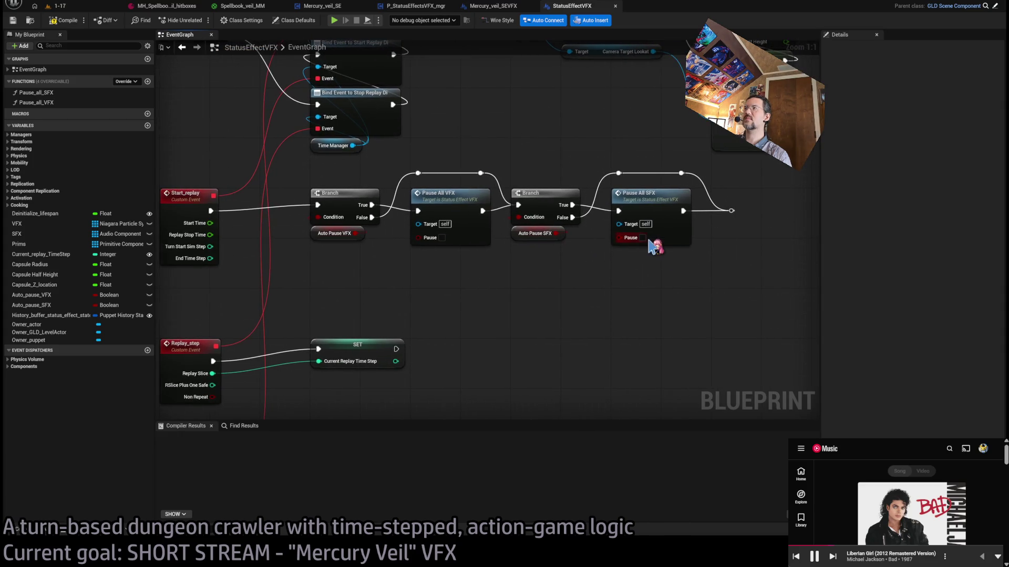
click(504, 7)
click(549, 8)
scroll(512, 165, down, 4)
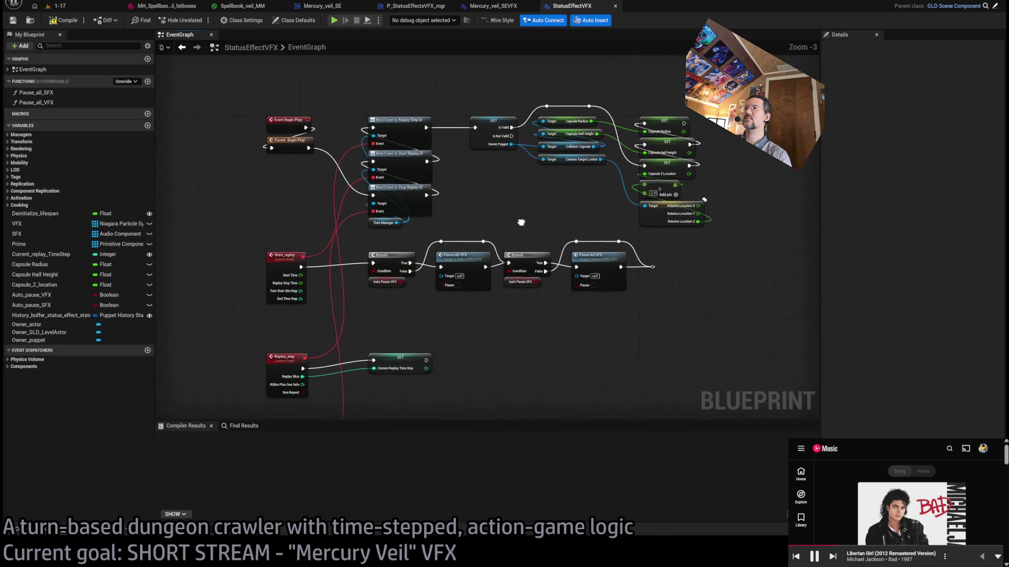
drag(549, 352, 489, 343)
scroll(467, 274, up, 2)
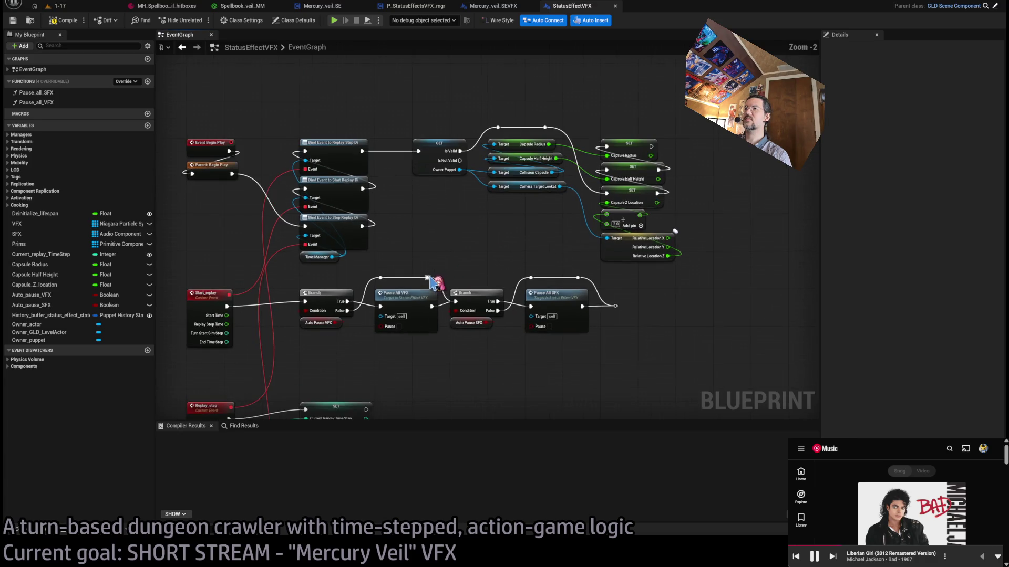
drag(468, 217, 511, 177)
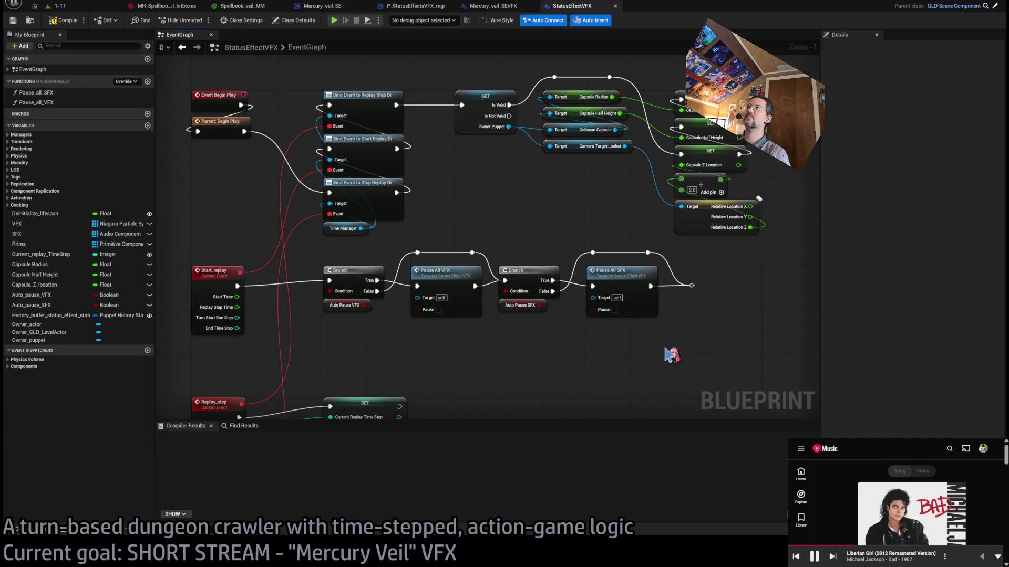
- Compare the Mercury_veil_SEVFX and StatusEffectVFX tabs, then search Open Asset for 'heal'
click(493, 6)
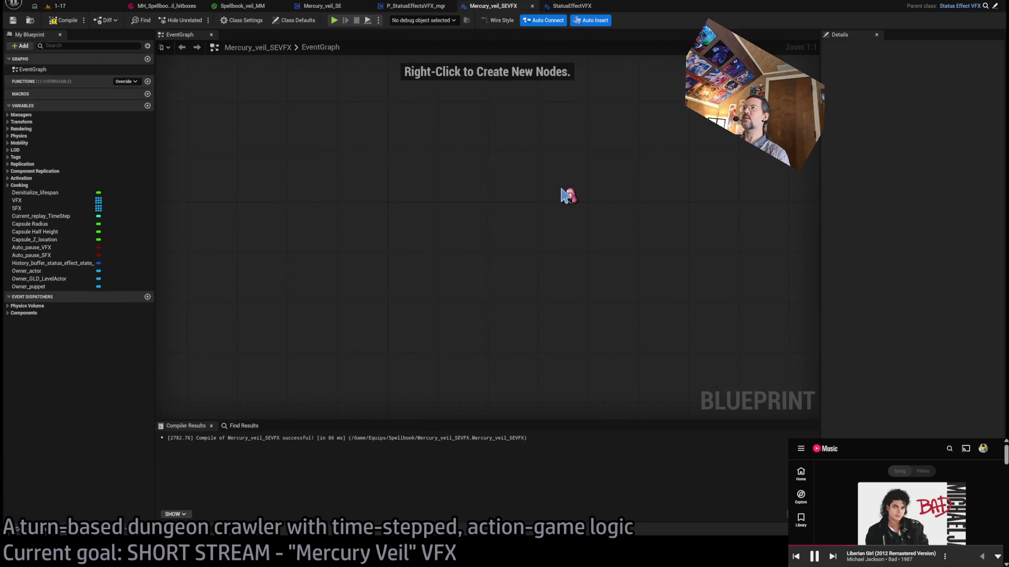
click(557, 7)
click(503, 7)
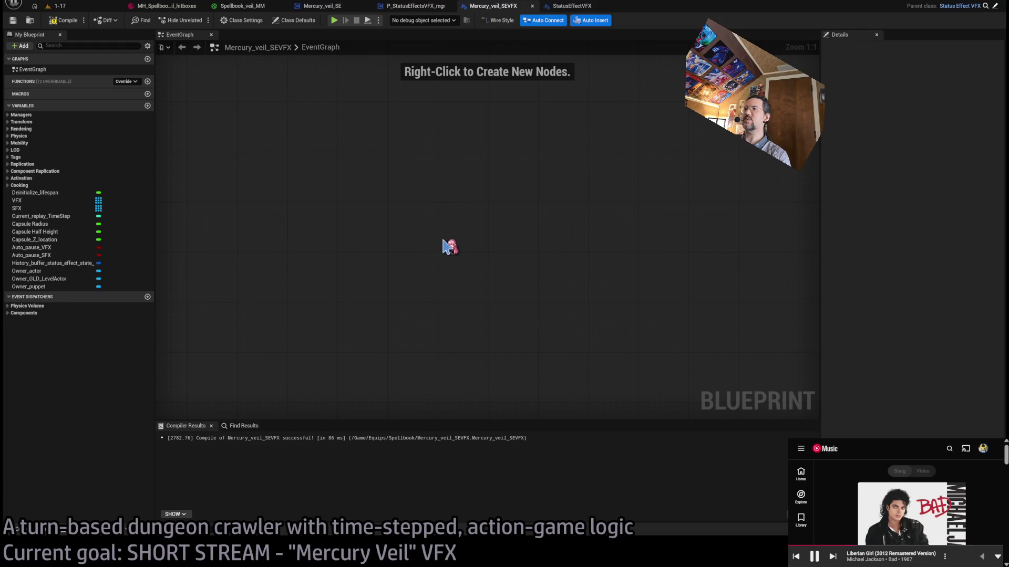
click(572, 10)
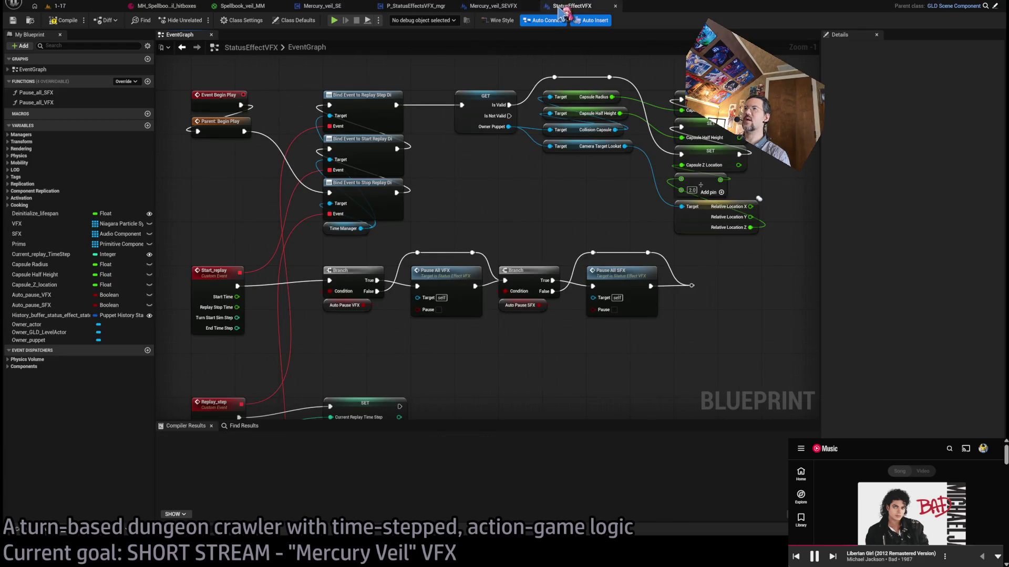
mouse_move(513, 207)
mouse_down()
mouse_move(535, 142)
mouse_move(547, 196)
mouse_move(563, 105)
mouse_move(597, 219)
mouse_move(546, 82)
mouse_up()
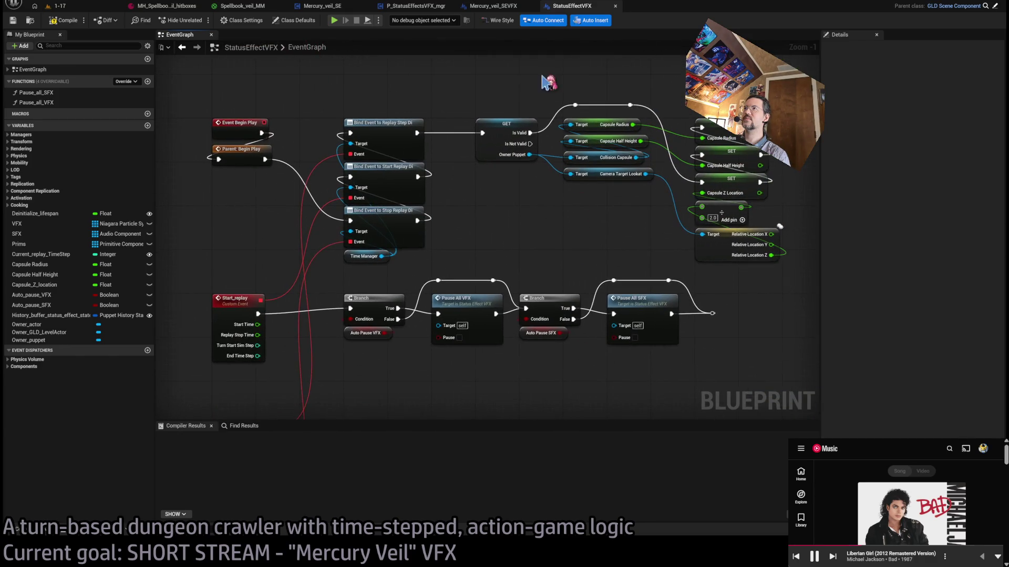
click(493, 7)
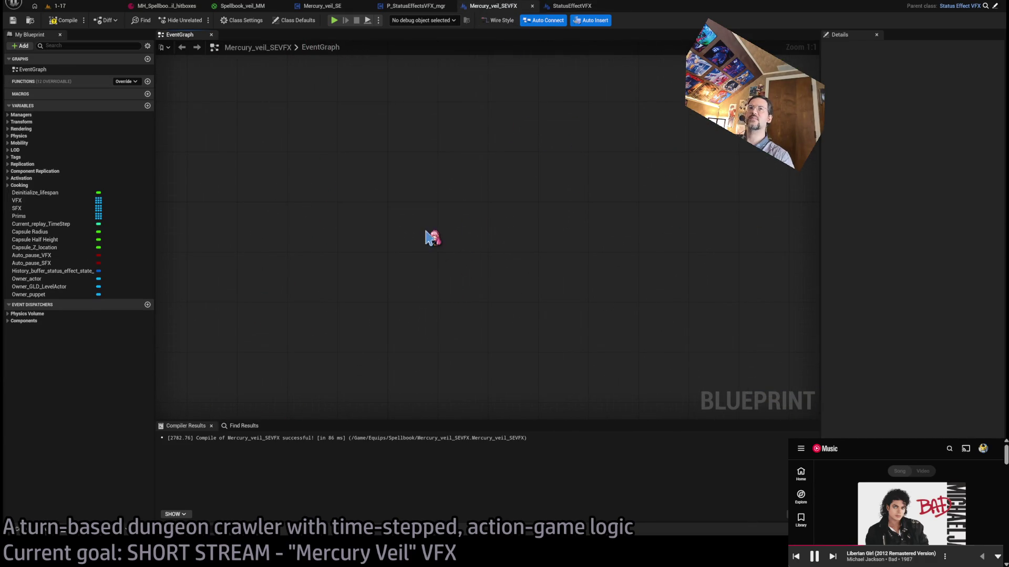
click(573, 8)
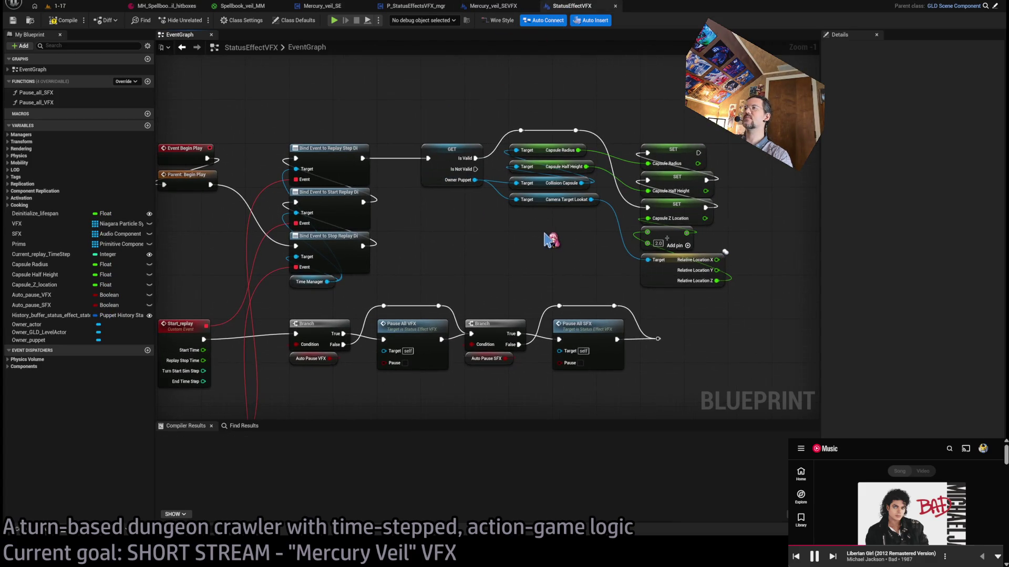
key(ctrl+p)
text(heal)
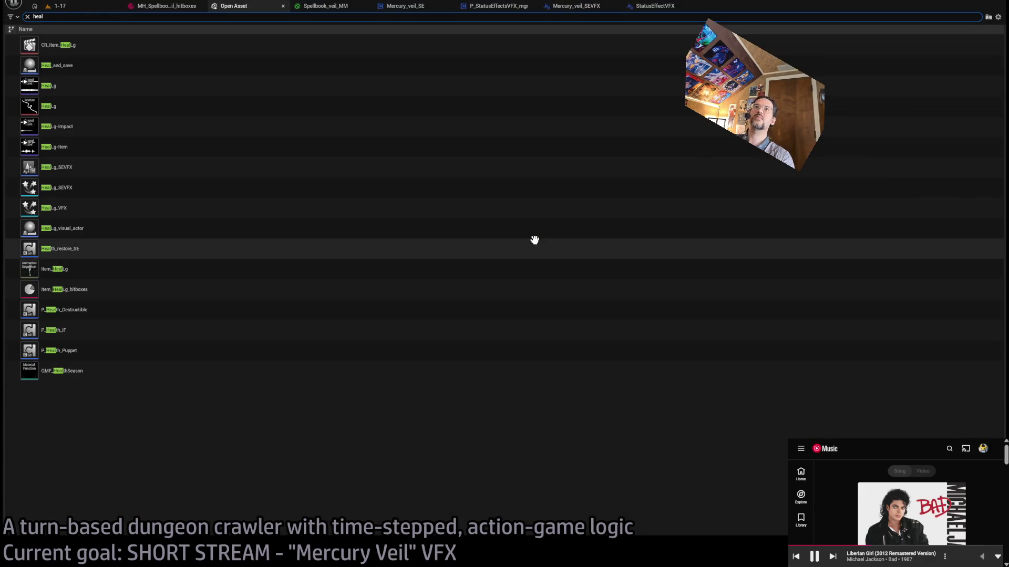
- Open HealLg_SEVFX to study its Owner_puppet check and spawn nodes, then return to Mercury_veil_SEVFX
double_click(127, 172)
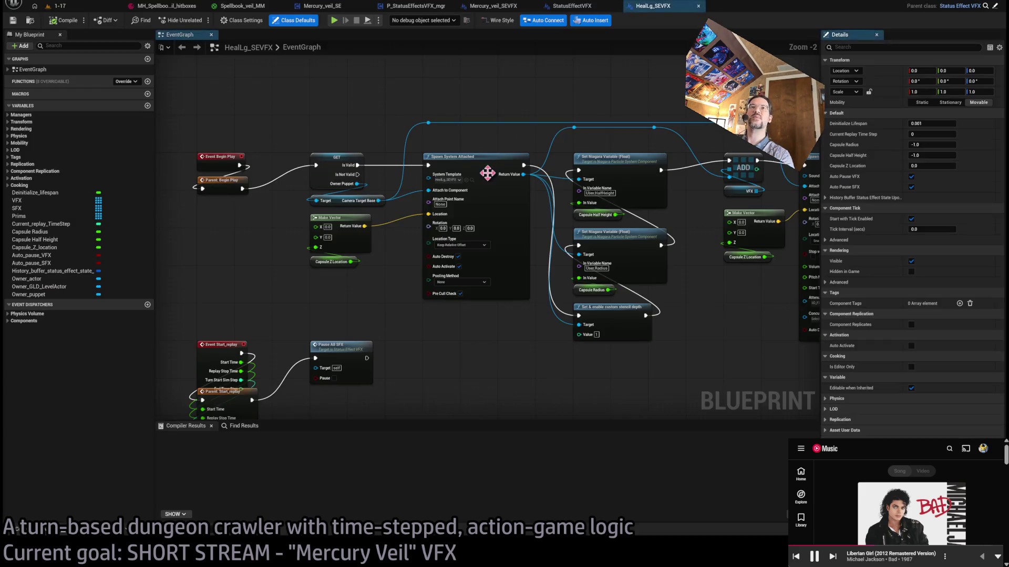
scroll(401, 213, up, 2)
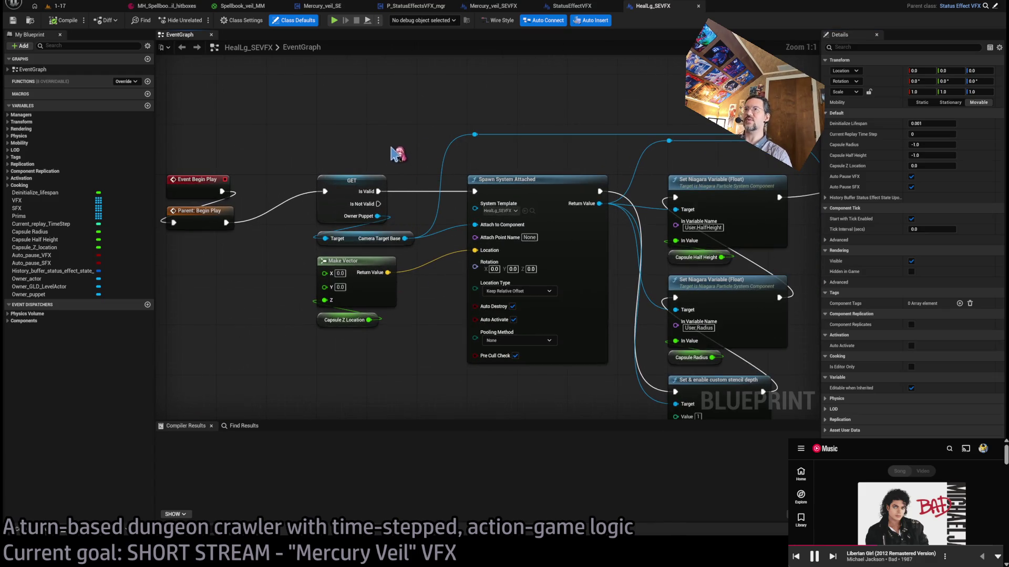
drag(396, 153, 321, 226)
click(503, 271)
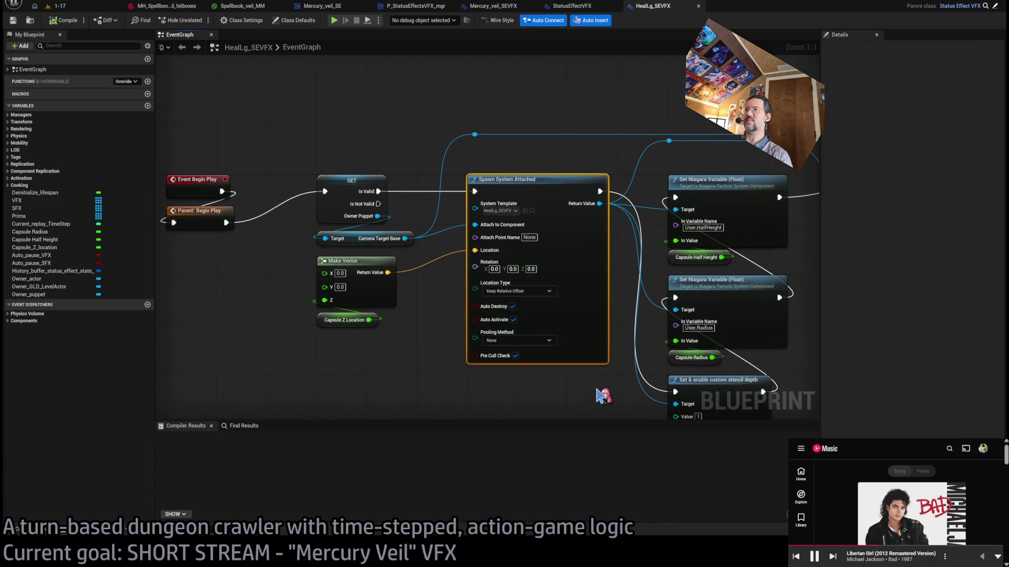
scroll(491, 302, down, 1)
drag(534, 356, 476, 344)
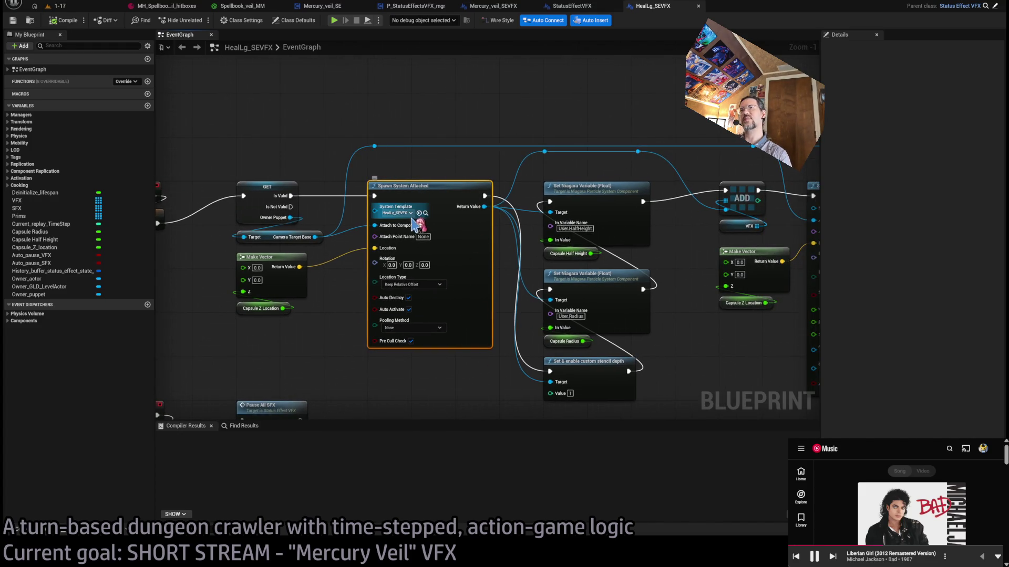
mouse_move(434, 165)
mouse_down()
mouse_move(418, 210)
mouse_move(405, 365)
mouse_up()
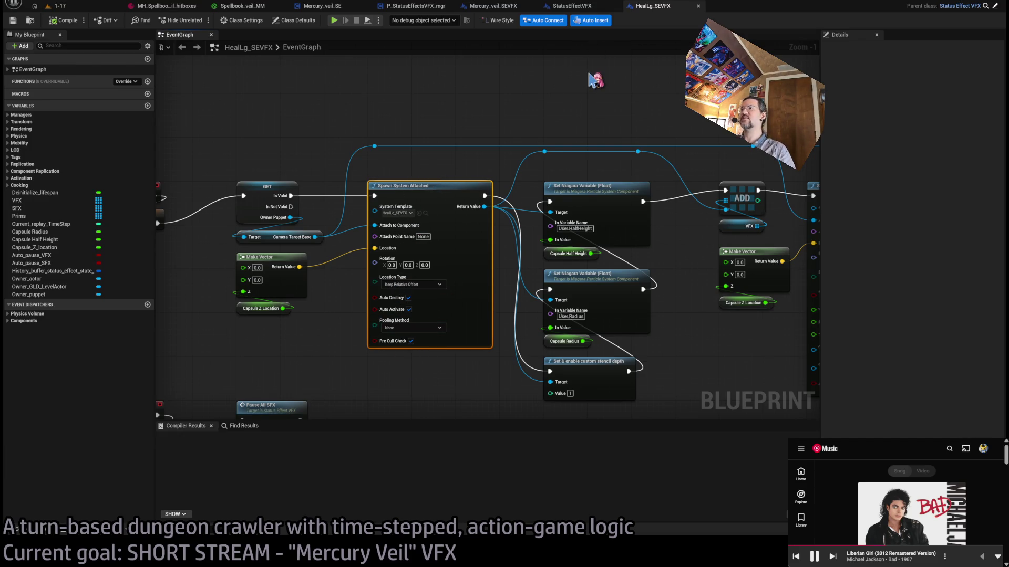
drag(754, 107, 541, 100)
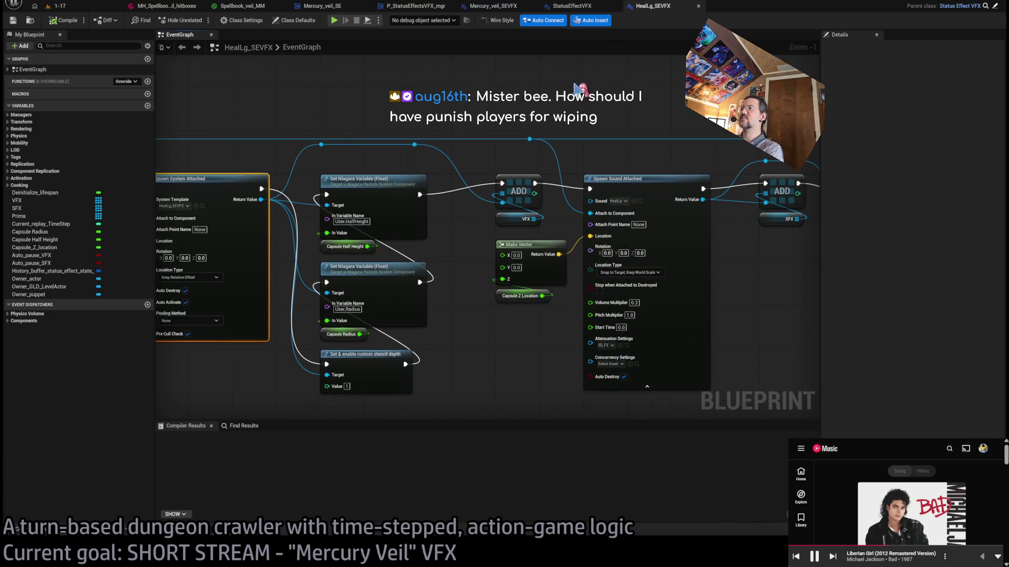
drag(657, 109, 598, 90)
click(574, 6)
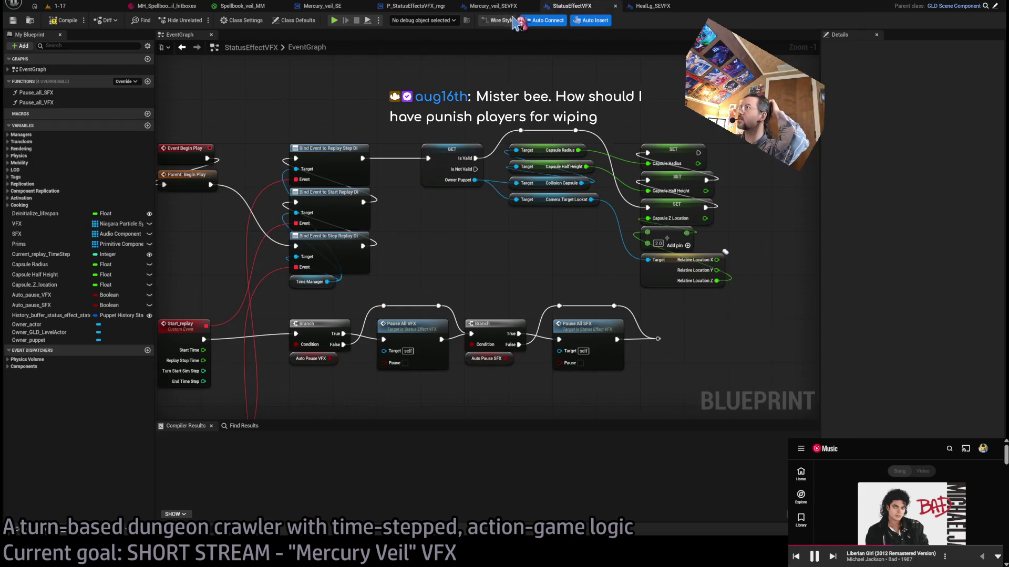
click(508, 8)
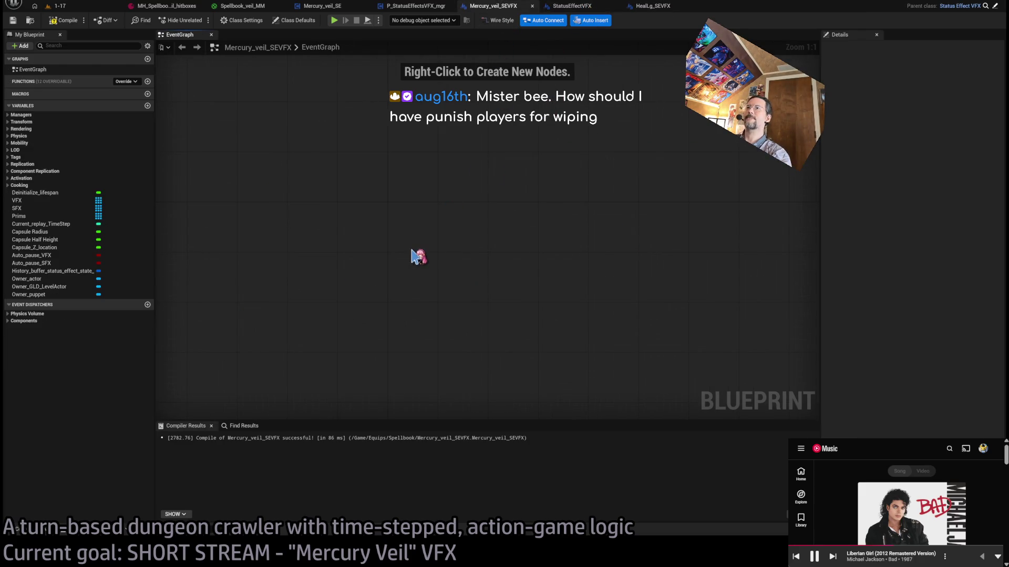
- Paste Event Begin Play and a validated Owner_puppet get after the parent call, plus a Camera Target Base getter
key(ctrl+v)
mouse_move(430, 257)
mouse_down()
mouse_move(411, 215)
mouse_move(453, 225)
mouse_move(395, 249)
mouse_up()
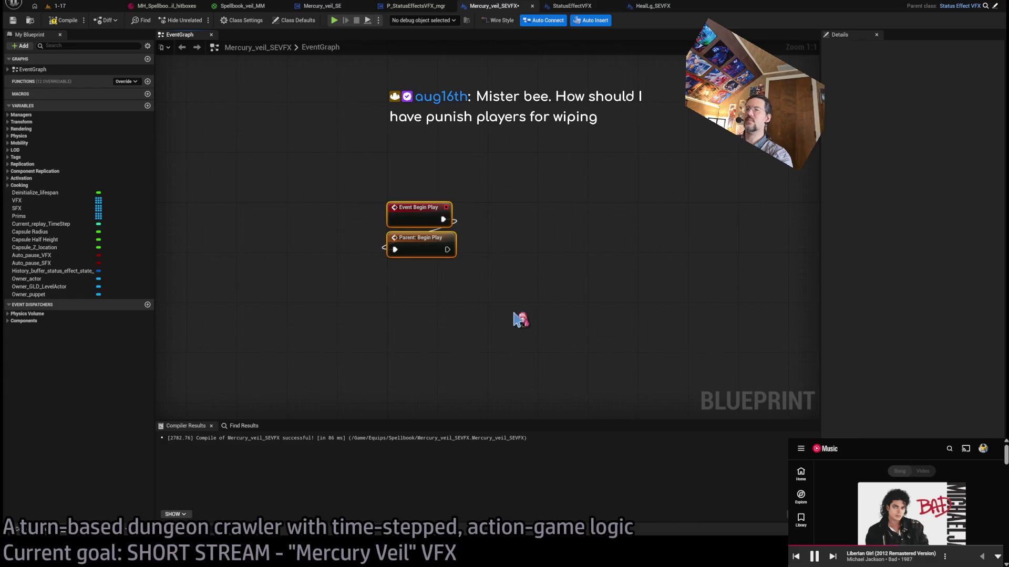
key(ctrl+v)
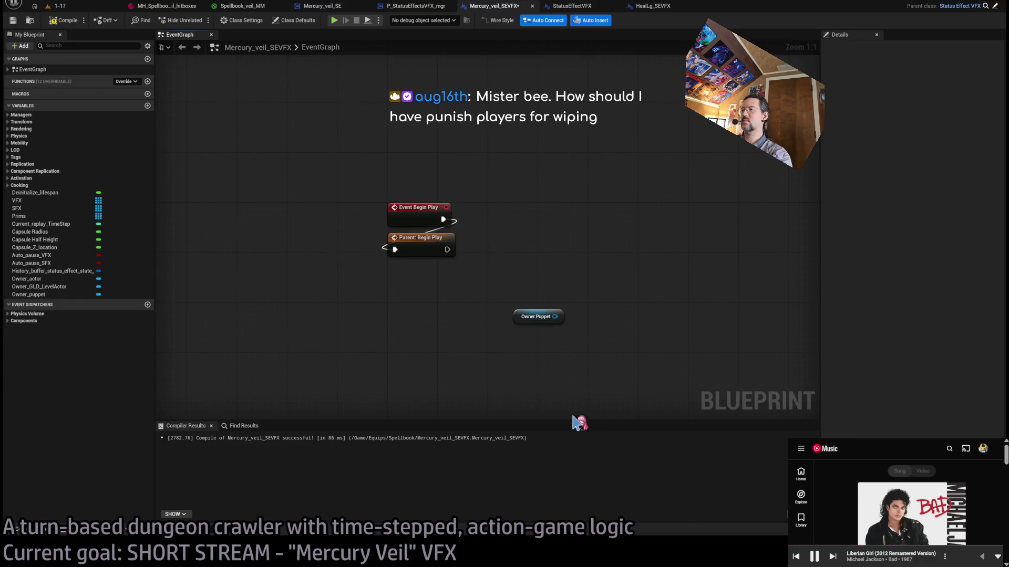
click(558, 326)
mouse_move(537, 333)
mouse_down()
mouse_move(532, 242)
mouse_move(513, 226)
mouse_up()
mouse_move(447, 249)
mouse_down()
mouse_move(494, 219)
mouse_move(546, 328)
mouse_move(525, 301)
mouse_up()
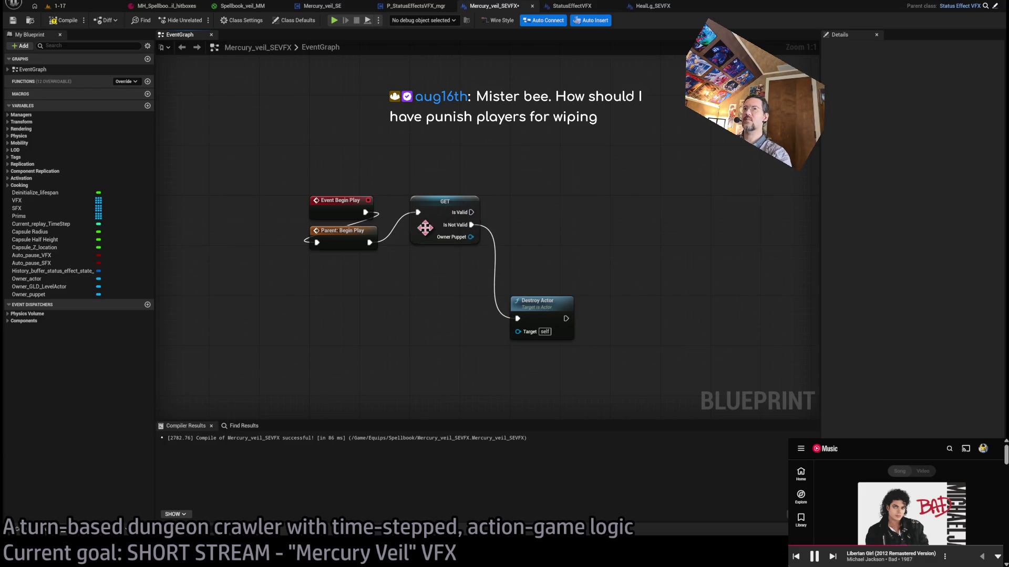
drag(470, 237, 513, 244)
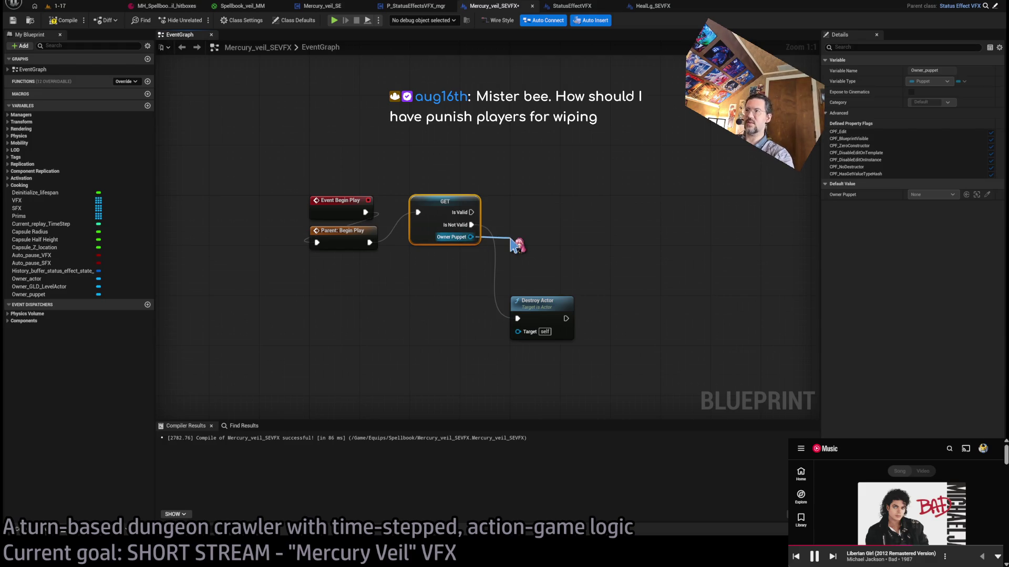
mouse_move(513, 245)
mouse_down()
mouse_move(546, 240)
mouse_move(556, 281)
mouse_up()
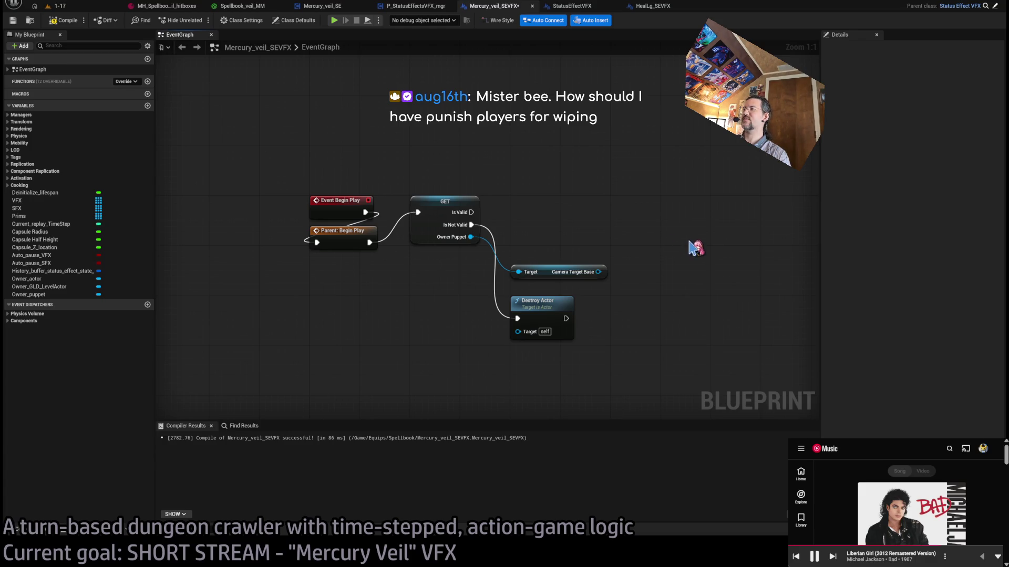
click(420, 6)
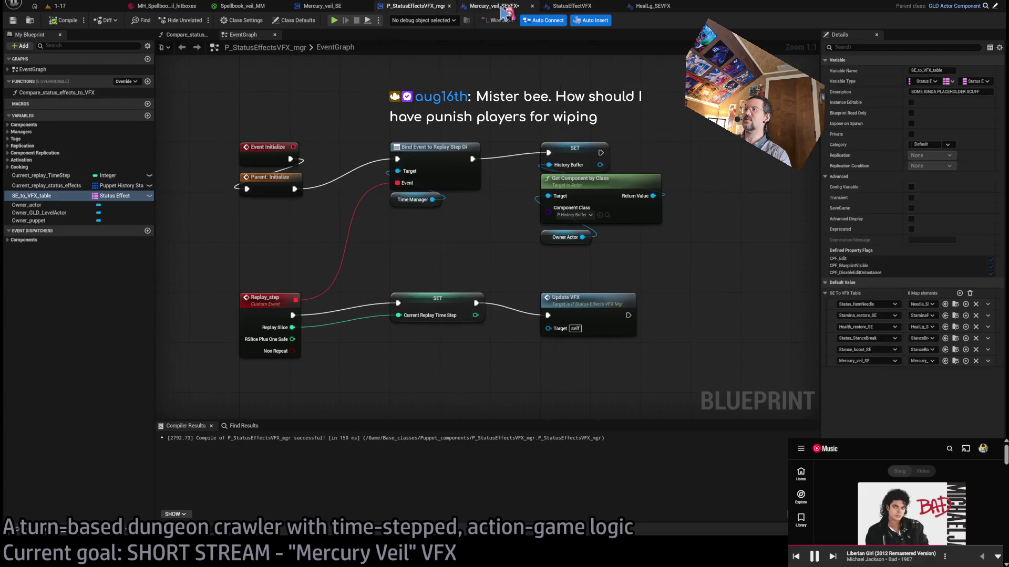
click(493, 7)
click(572, 6)
click(491, 6)
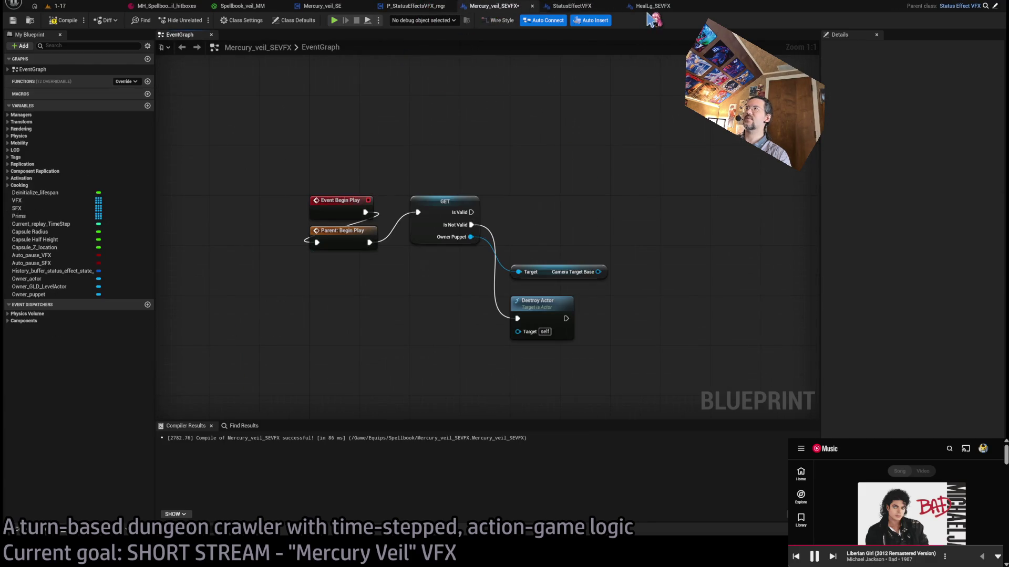
click(322, 6)
click(495, 7)
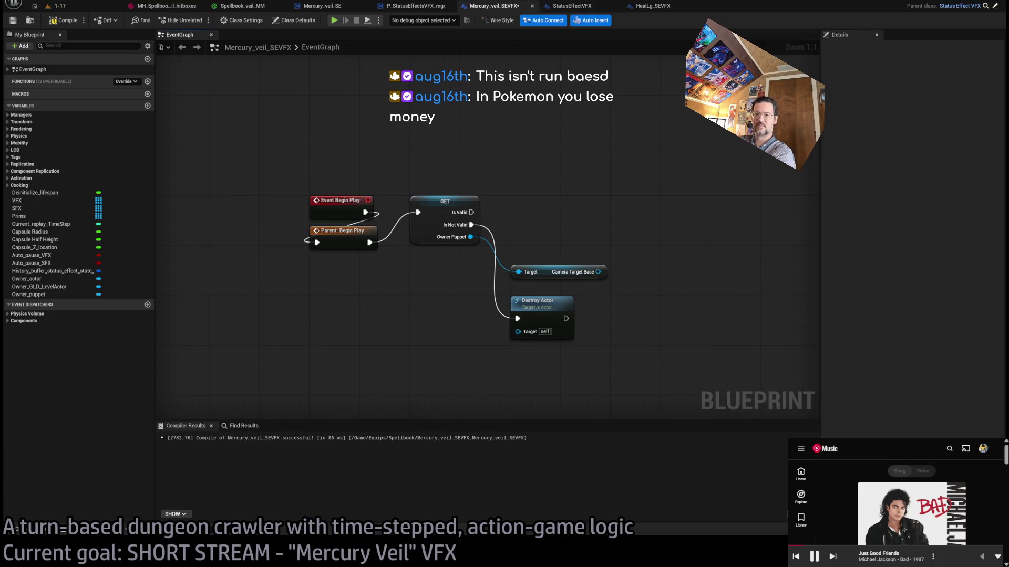
key(XF86AudioPlay)
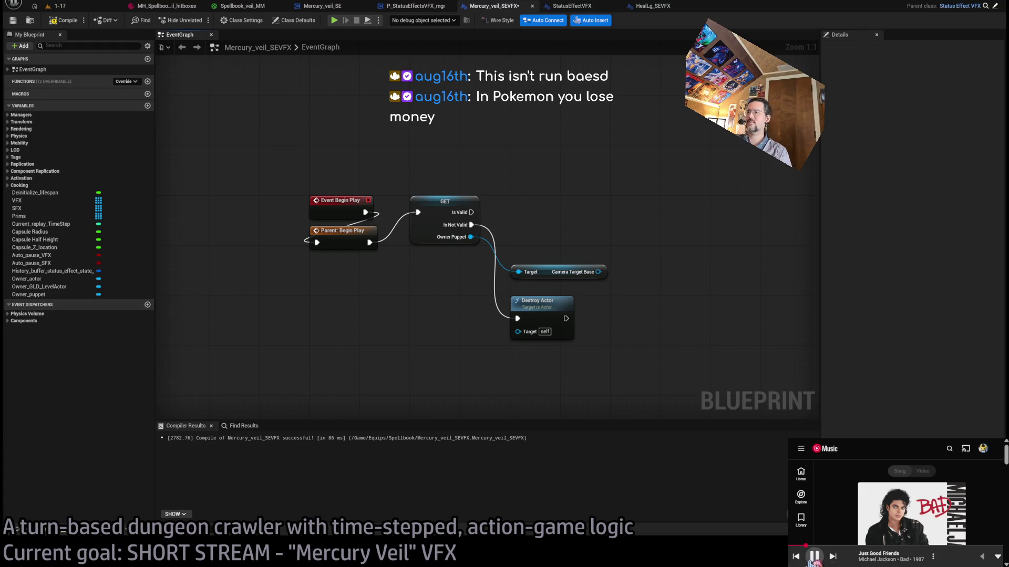
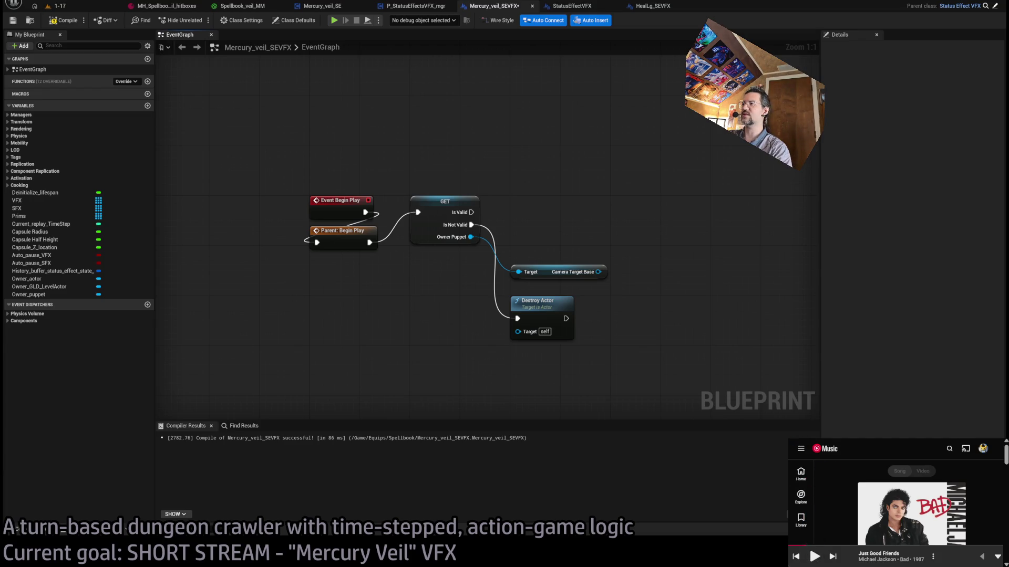
- Place the Camera Target Base getter directly below the Destroy Actor node and deselect it
key(XF86AudioPlay)
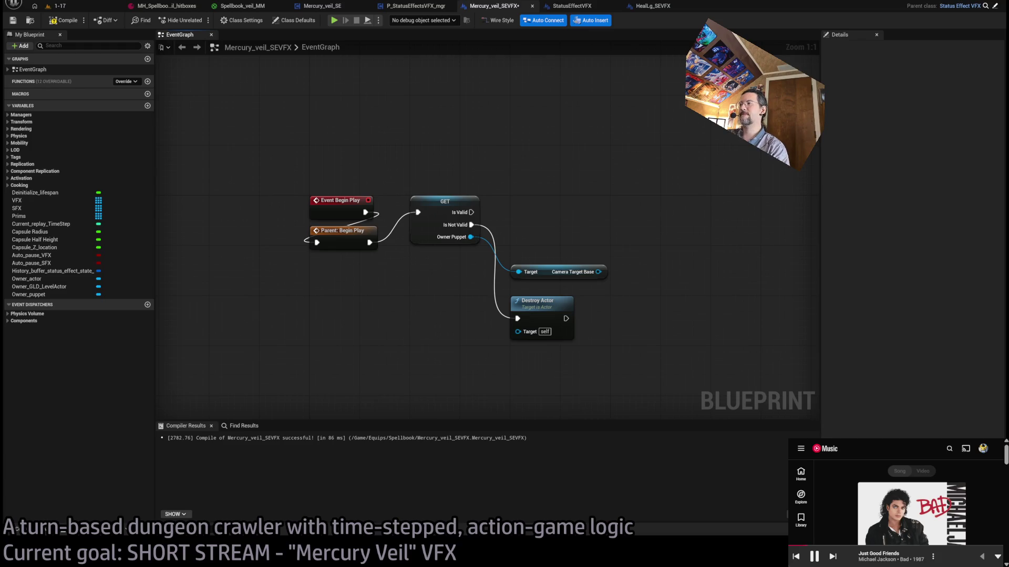
drag(547, 271, 555, 344)
click(598, 271)
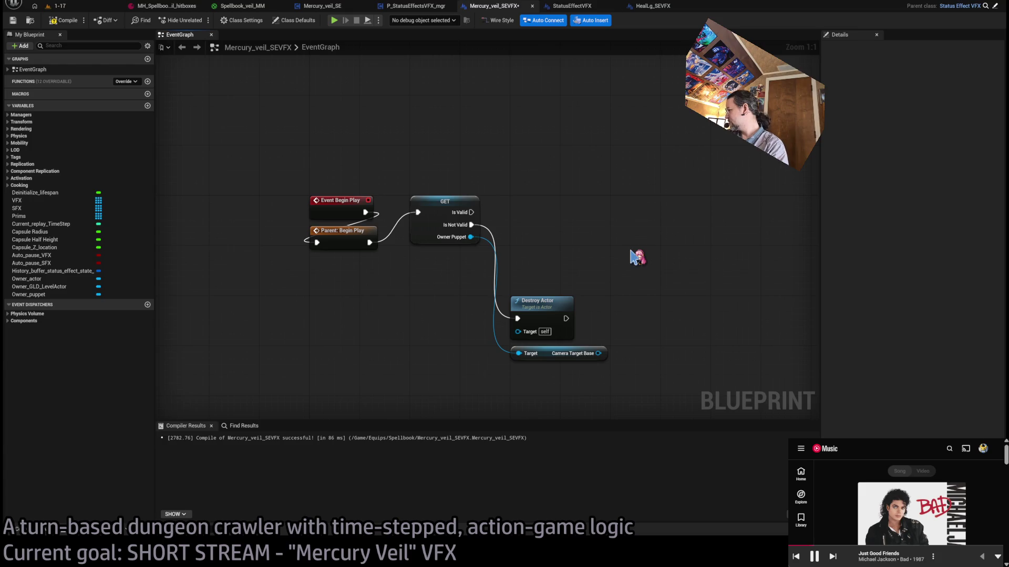
click(814, 557)
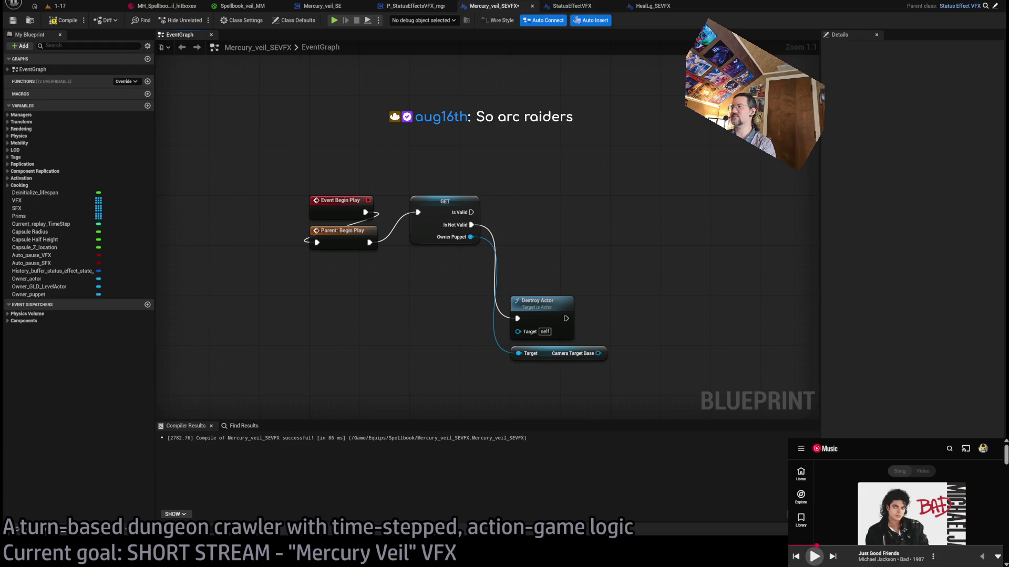
click(815, 557)
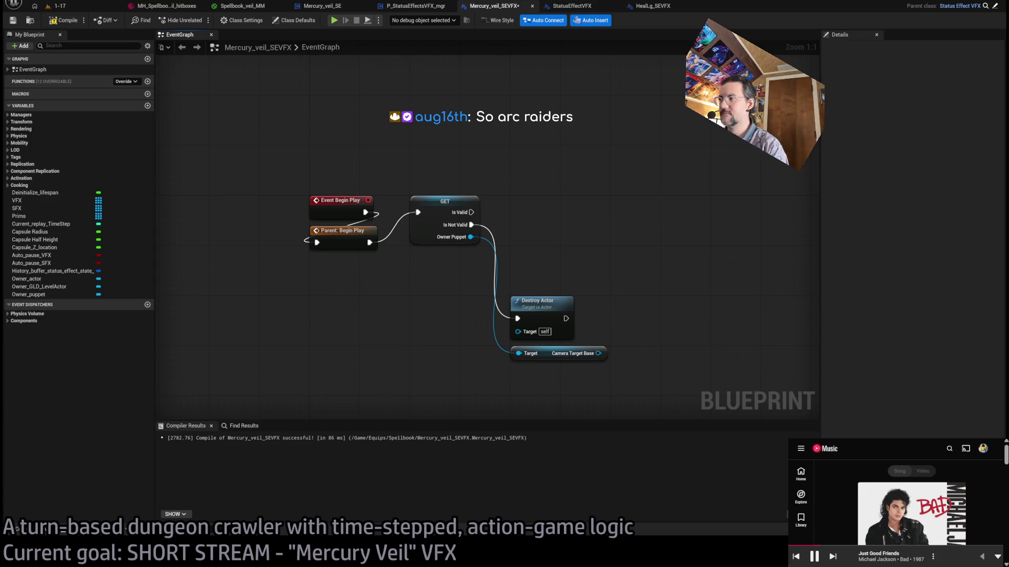
- Shift the Destroy Actor and Camera Target Base nodes further right
drag(616, 231, 586, 229)
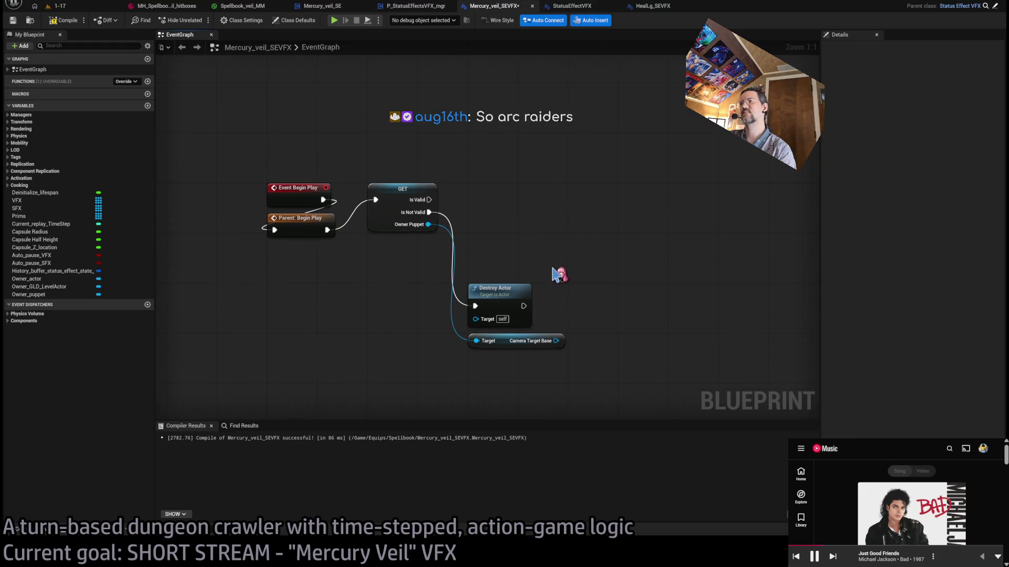
drag(598, 265, 463, 351)
drag(495, 300, 545, 300)
click(563, 236)
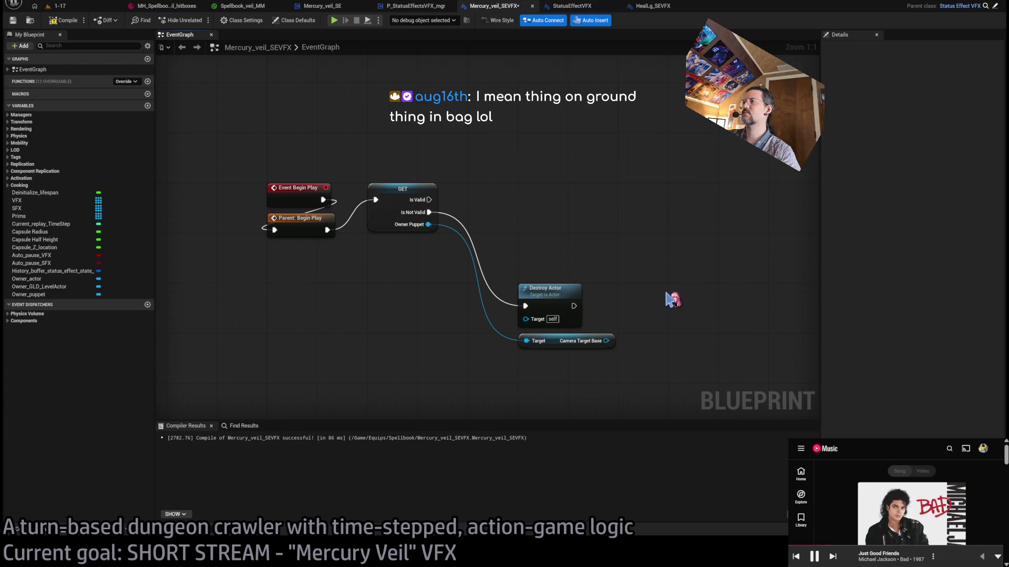
- Paste and delete an unwanted Construct node, then paste in a SpawnActor node
key(ctrl+v)
drag(597, 265, 570, 220)
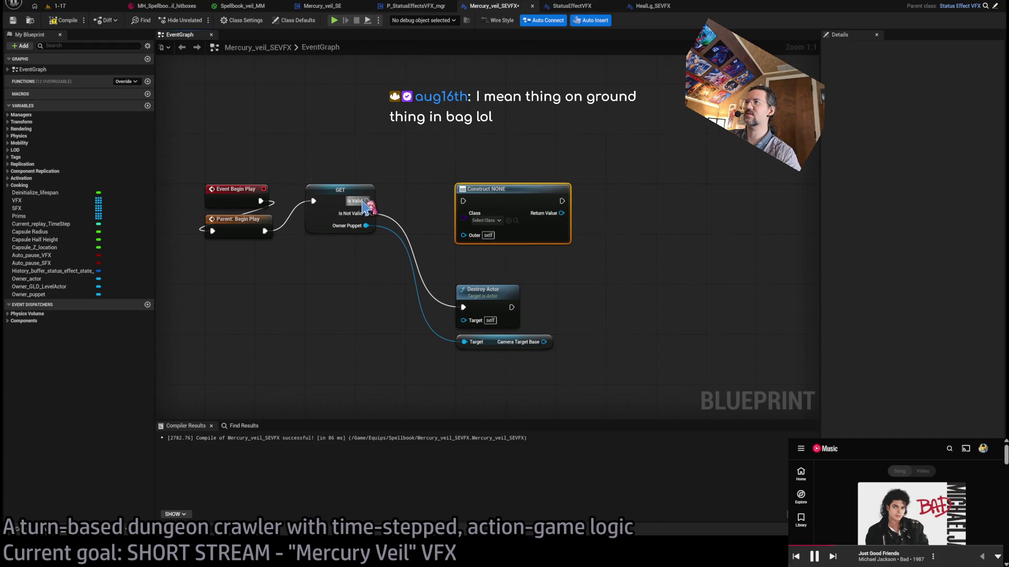
drag(469, 133, 543, 247)
key(Delete)
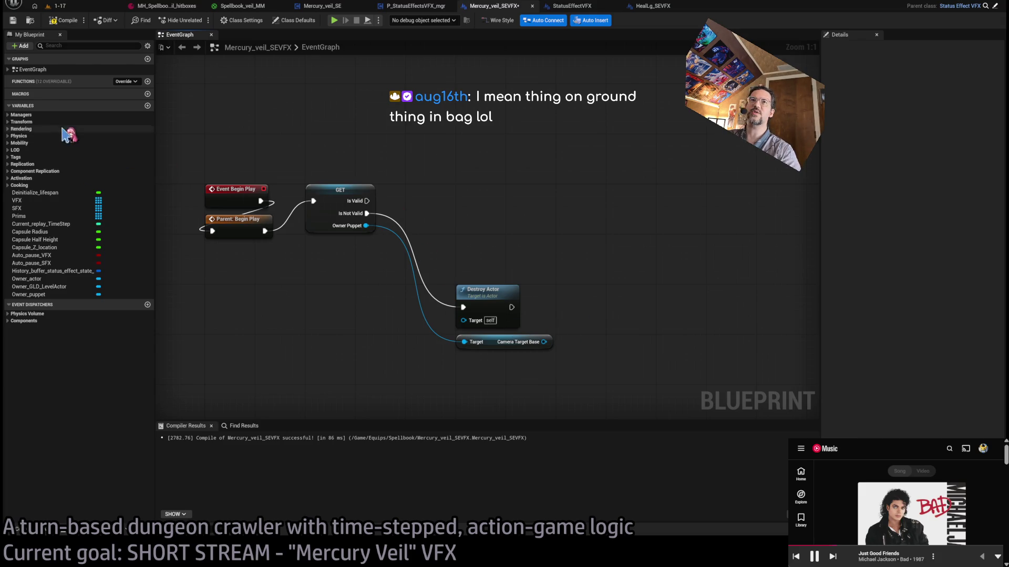
drag(381, 239, 509, 264)
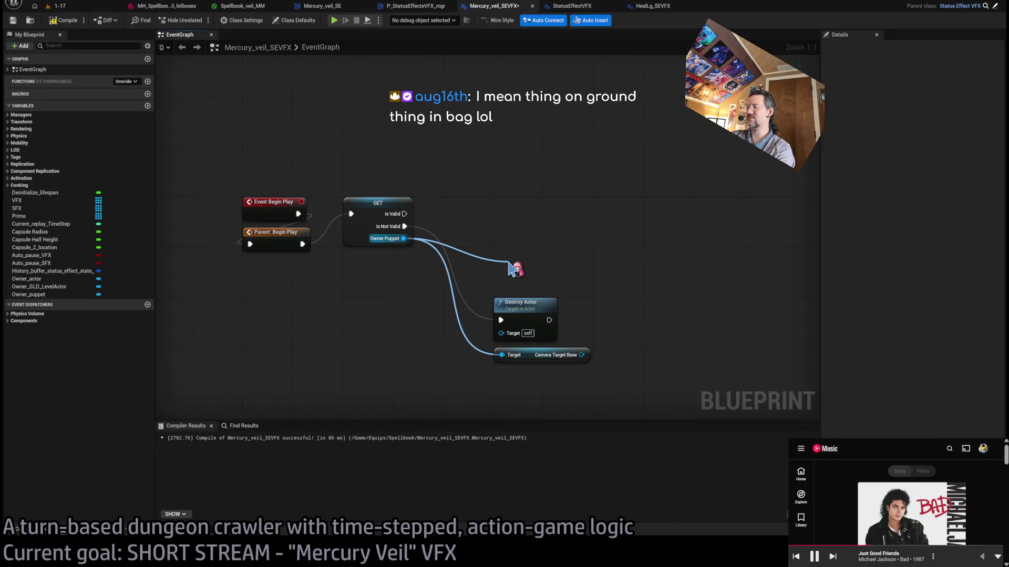
mouse_move(512, 269)
mouse_down()
mouse_move(519, 259)
mouse_move(403, 239)
mouse_up()
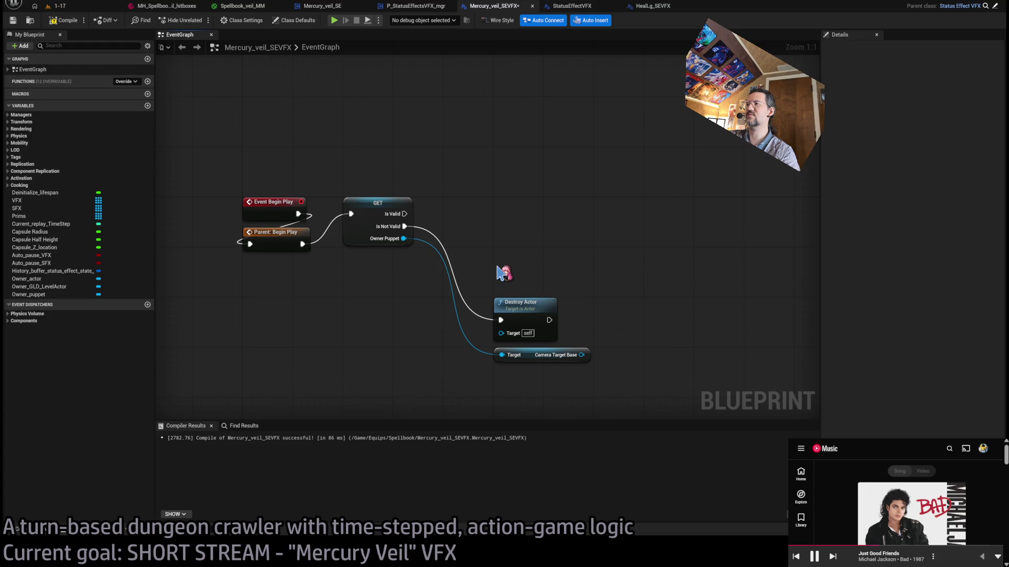
key(ctrl+v)
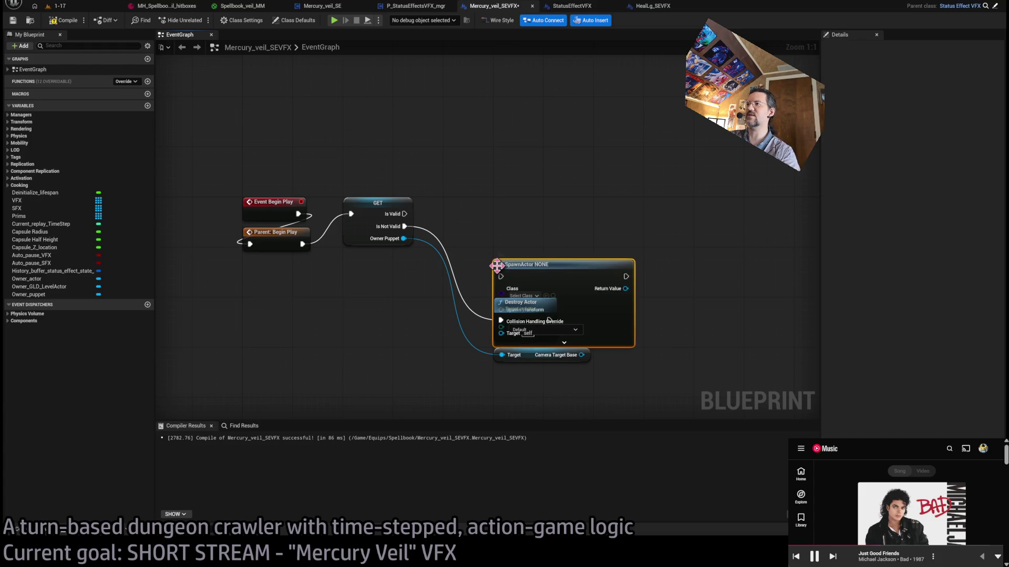
- Set SpawnActor's class to Static Mesh Actor, wire Is Valid into it, and lower Destroy Actor
drag(560, 262, 558, 205)
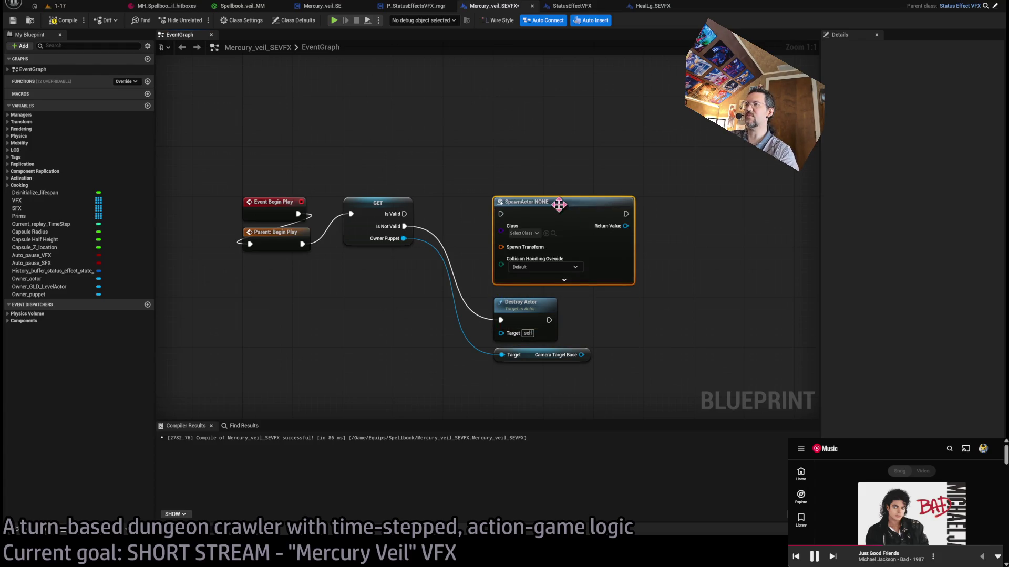
click(536, 234)
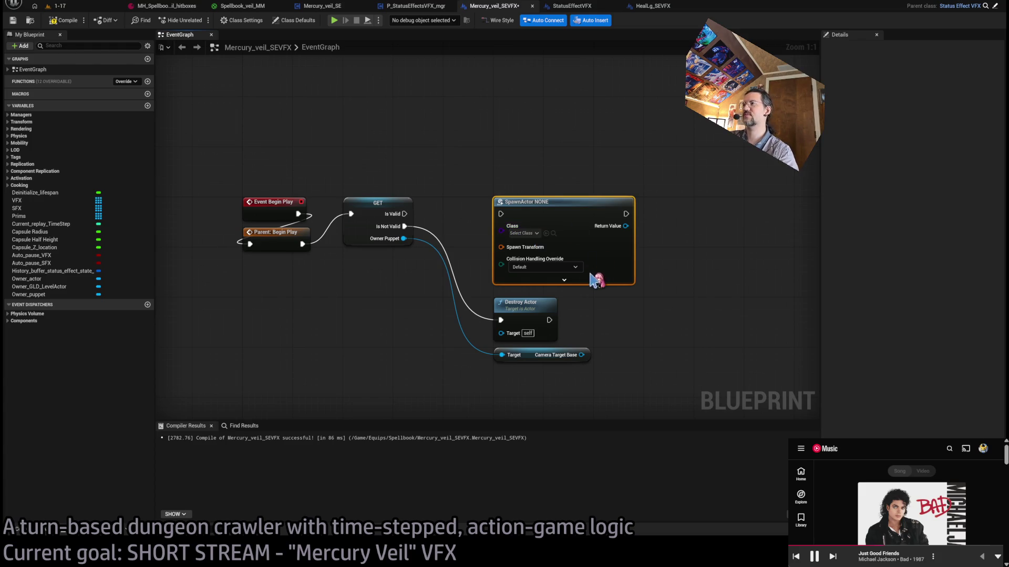
drag(404, 214, 501, 213)
mouse_move(608, 405)
mouse_down()
mouse_move(491, 340)
mouse_move(526, 342)
mouse_up()
click(646, 349)
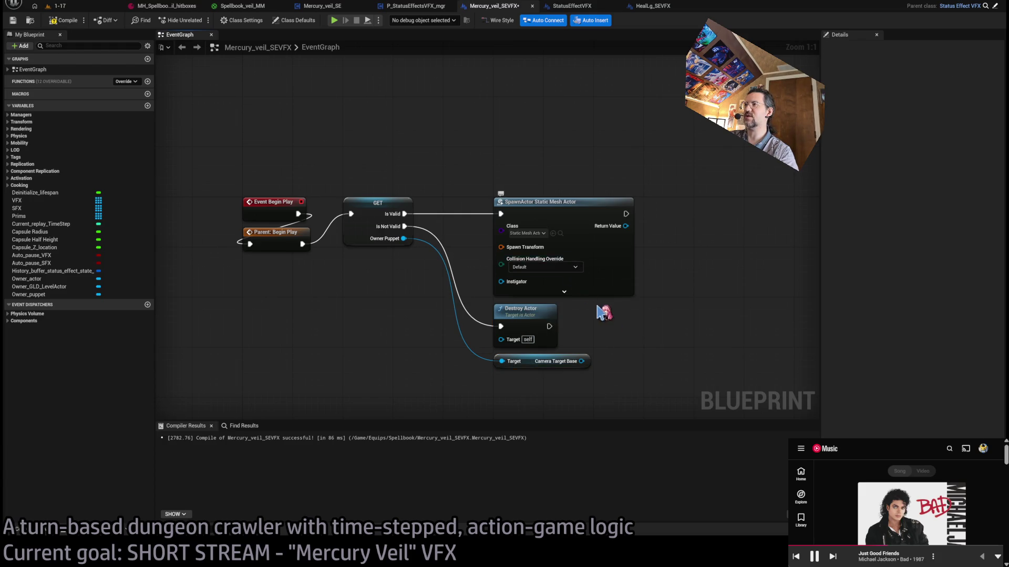
drag(604, 309, 613, 280)
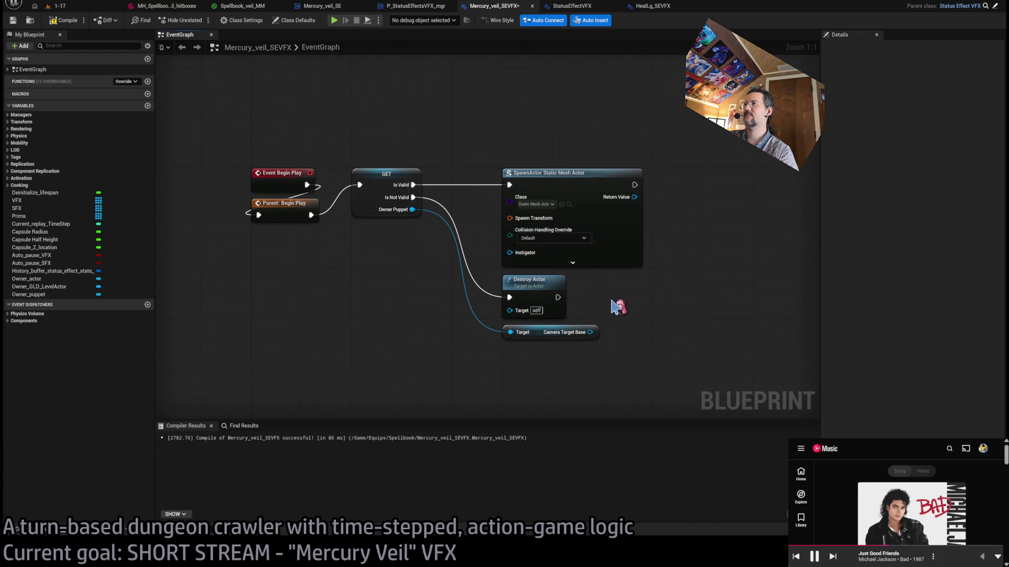
- Inspect the VFX and Prims variables and compare against the StatusEffectVFX blueprint
click(39, 202)
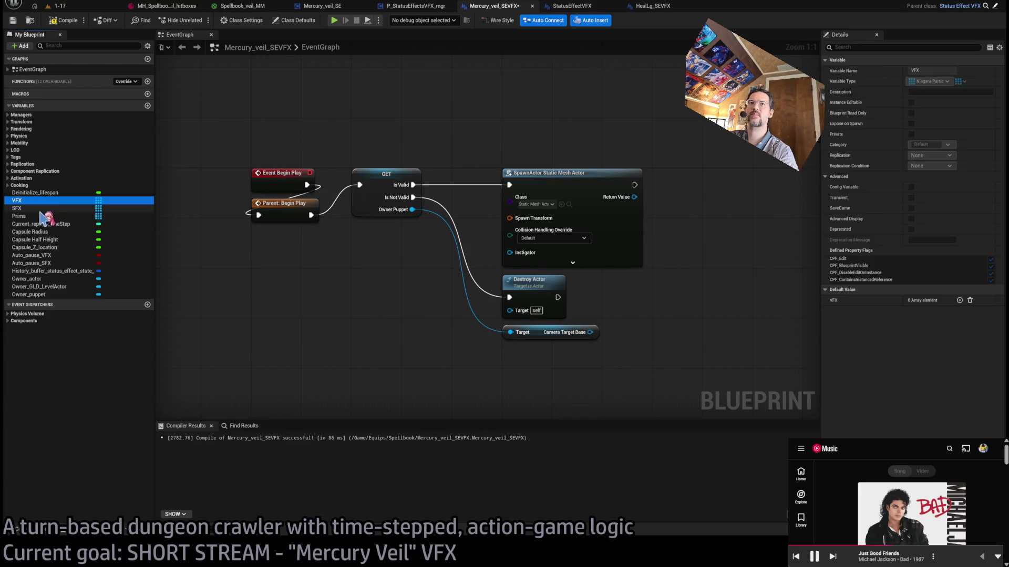
click(21, 216)
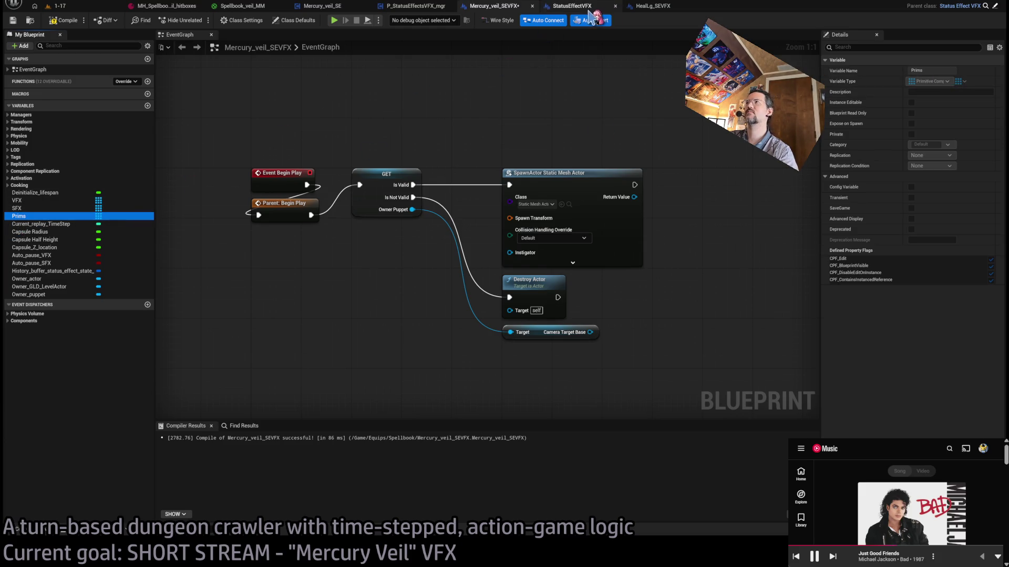
drag(675, 278, 611, 289)
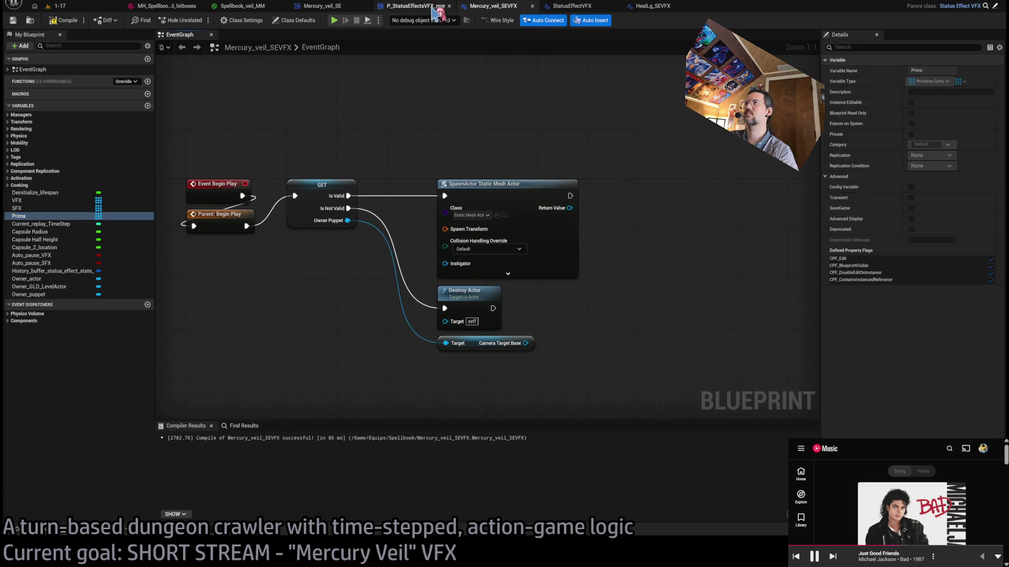
click(570, 8)
click(493, 7)
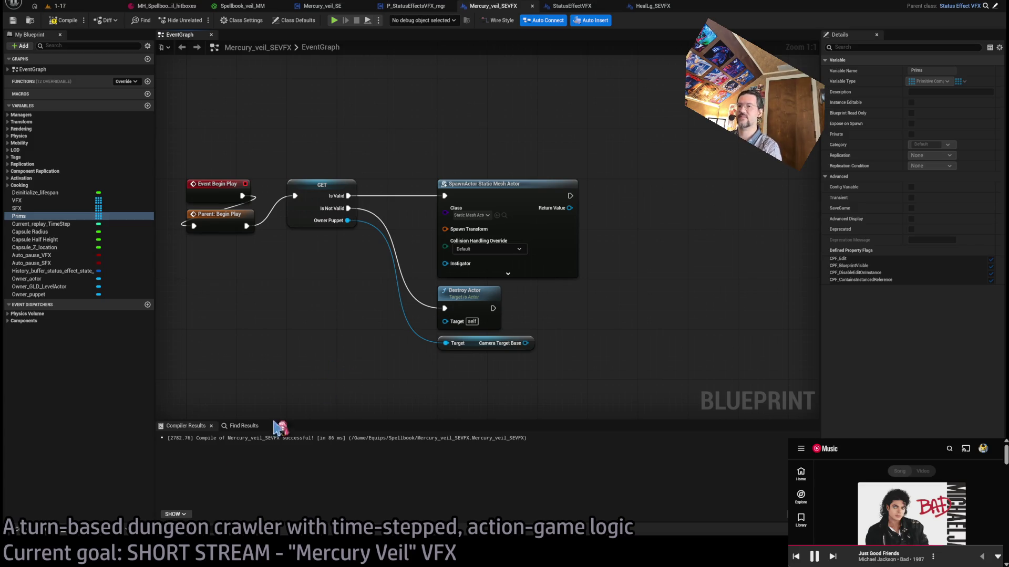
drag(413, 146, 427, 145)
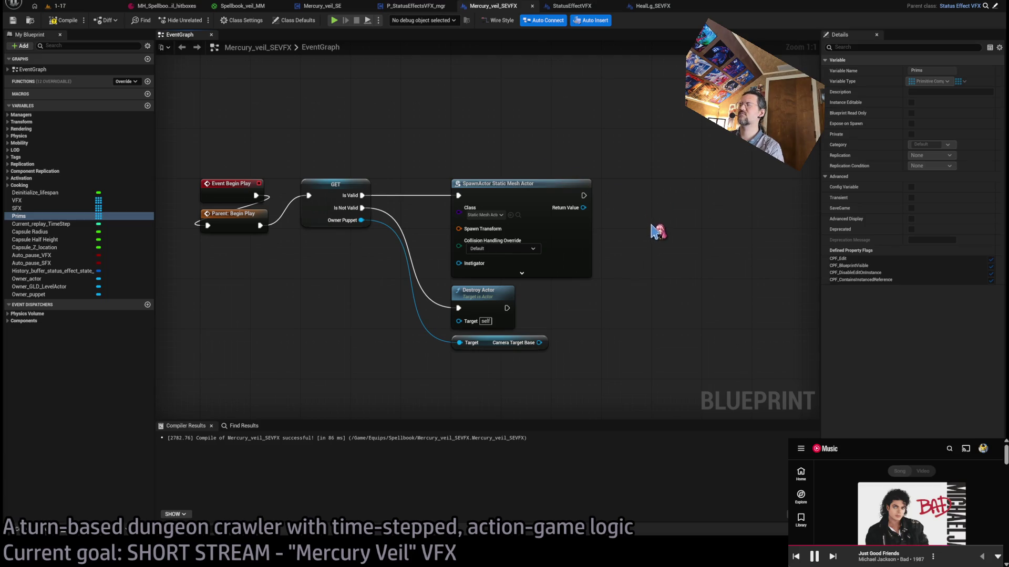
mouse_move(621, 205)
mouse_down()
mouse_move(628, 198)
mouse_move(646, 242)
mouse_up()
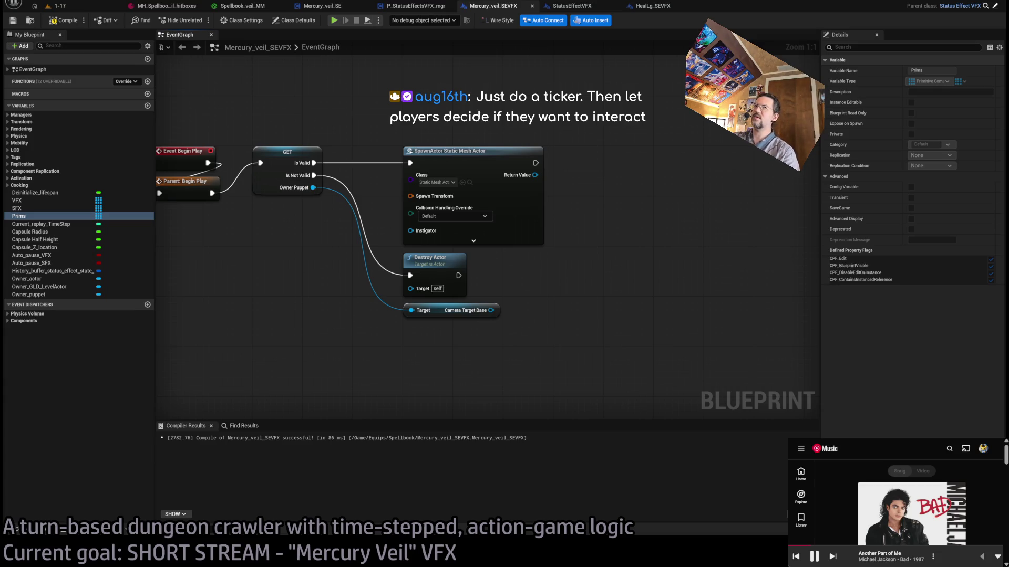
key(super+Down)
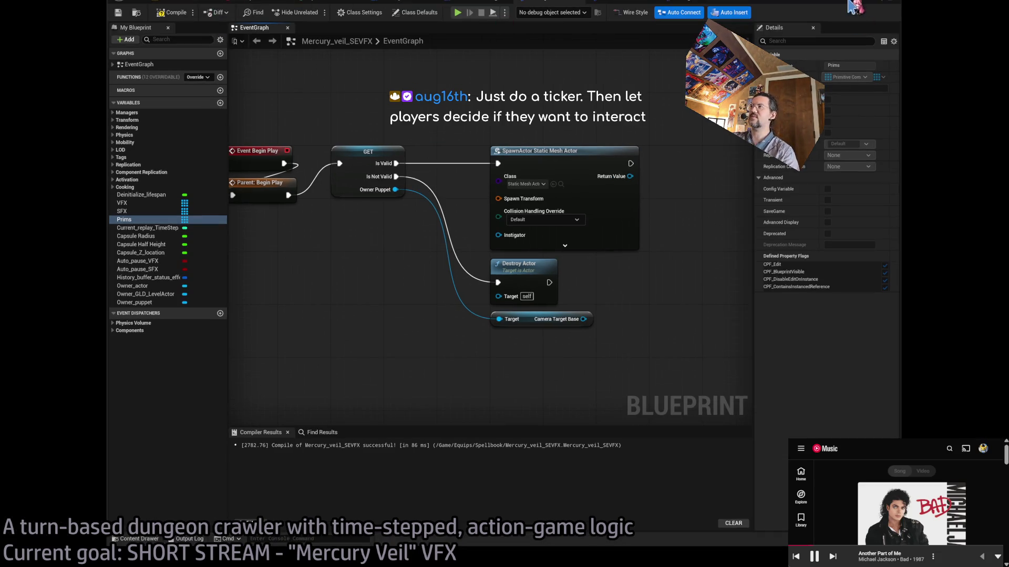
- Play-test the 1-17 level in the editor, then bring up the HealLg_SEVFX event graph
double_click(782, 4)
click(60, 6)
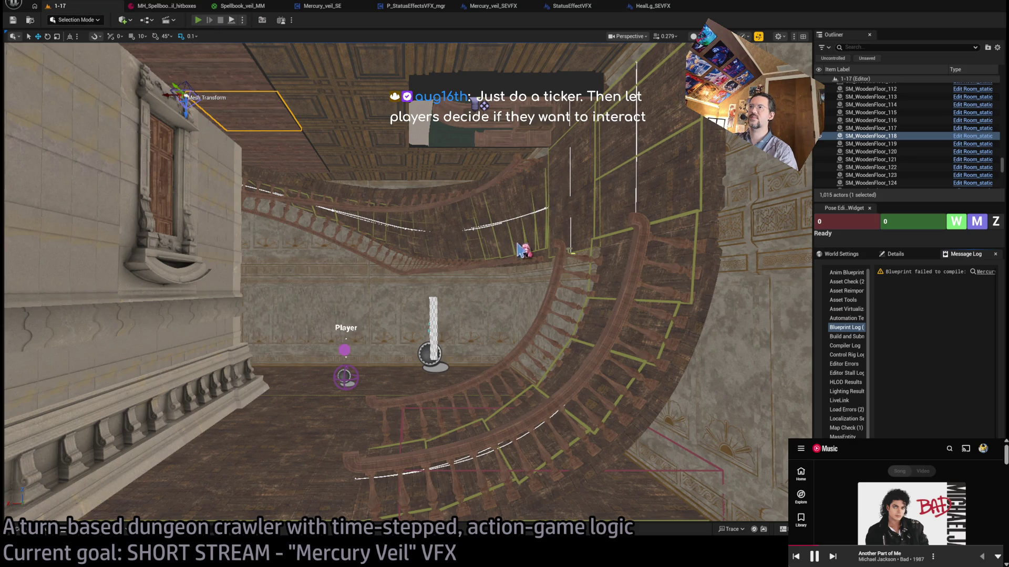
key(alt+p)
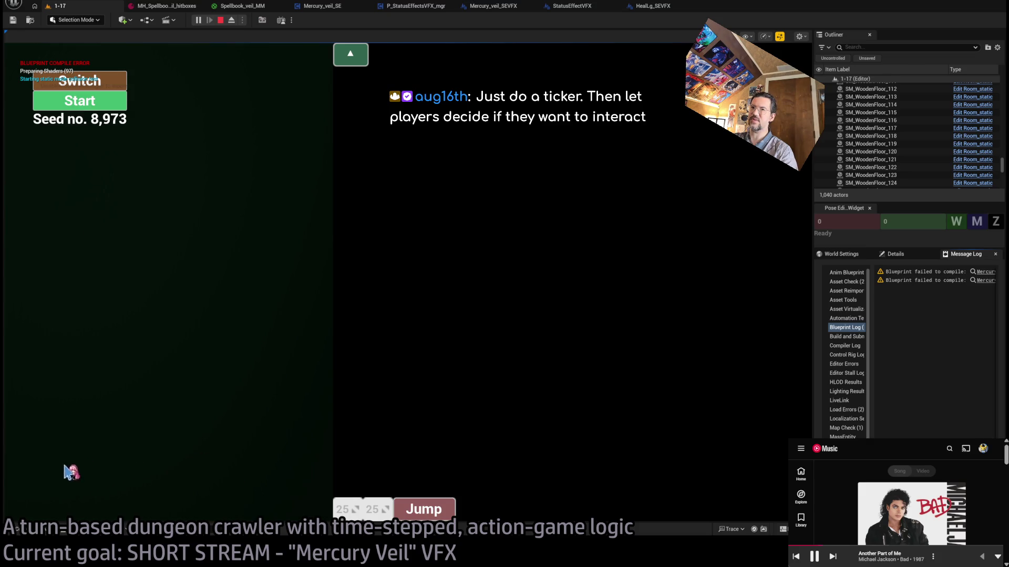
click(112, 101)
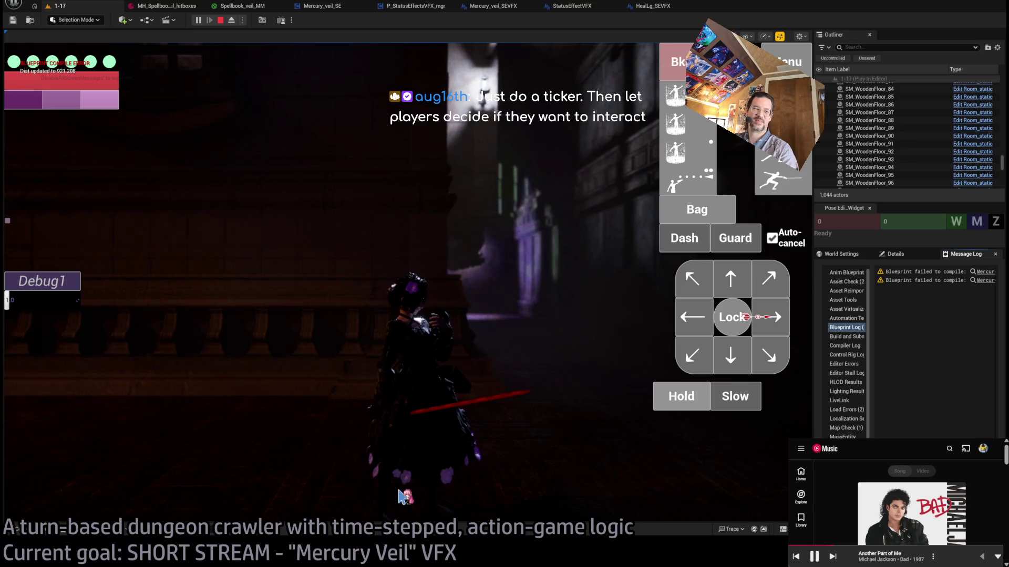
key(q)
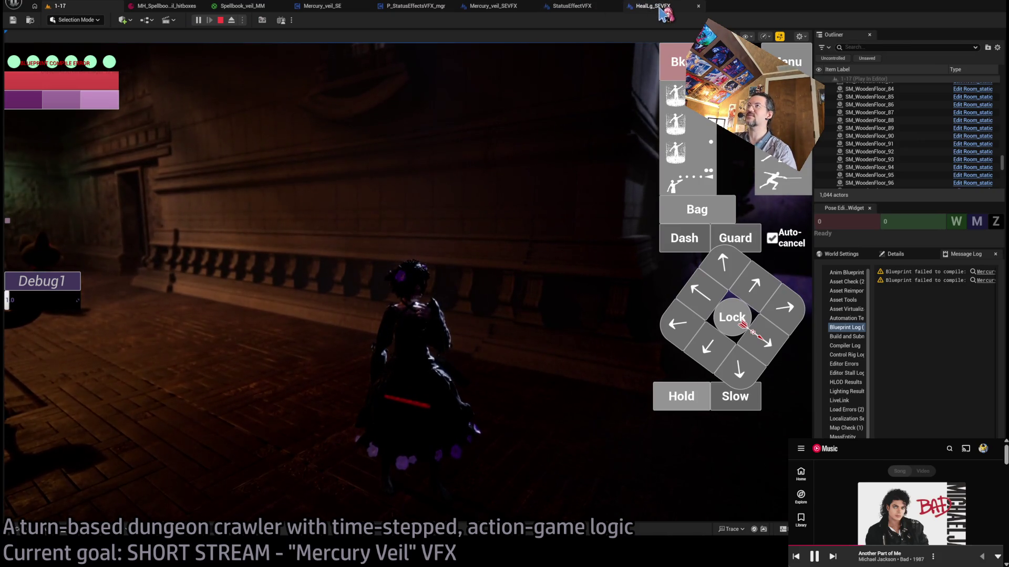
click(660, 9)
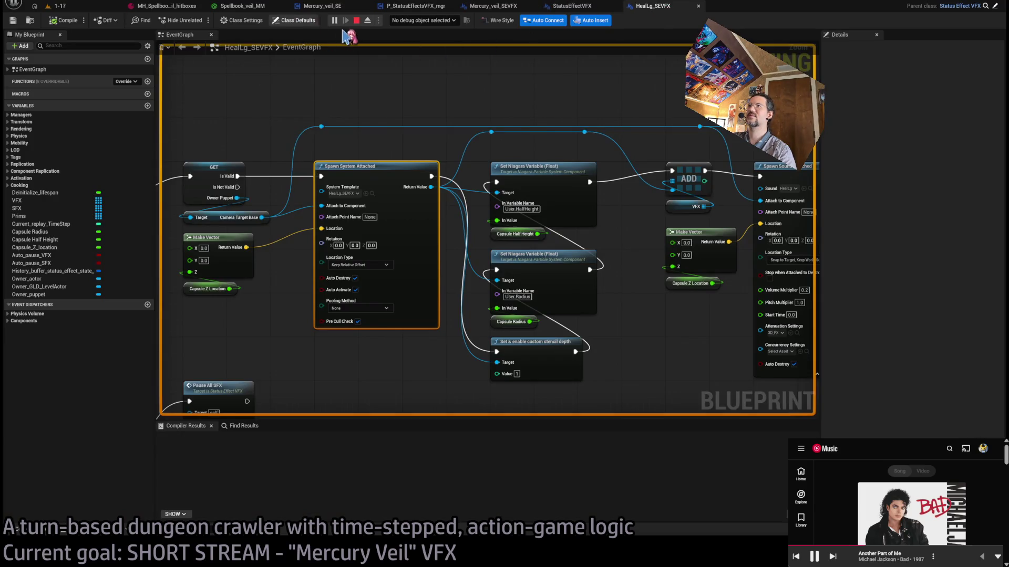
- Stop play-testing, survey HealLg_SEVFX's Spawn System Attached and sound nodes, then switch to StatusEffectVFX
click(357, 21)
scroll(452, 165, down, 2)
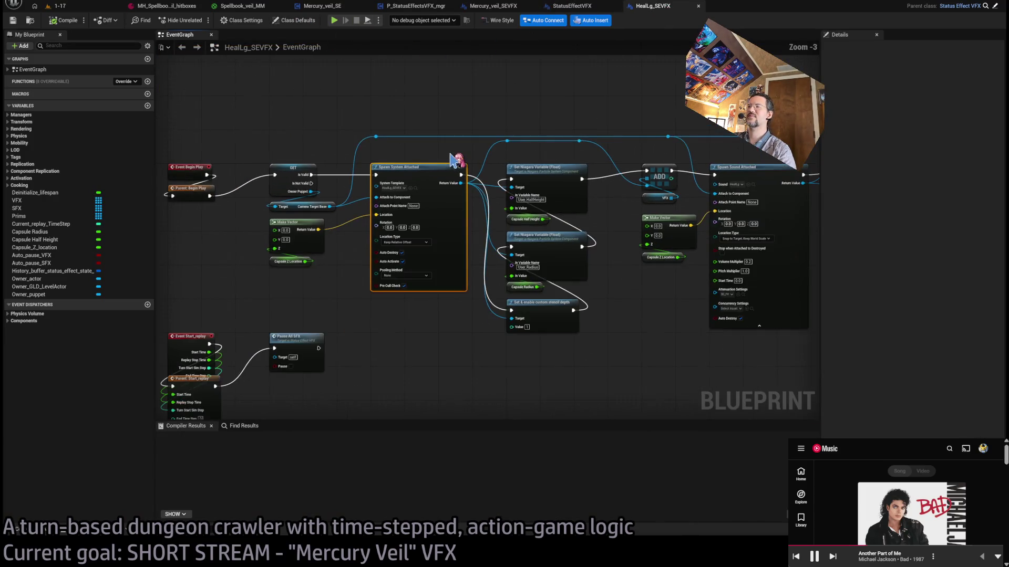
mouse_move(713, 281)
mouse_down()
mouse_move(648, 305)
mouse_move(589, 304)
mouse_move(783, 319)
mouse_move(513, 317)
mouse_up()
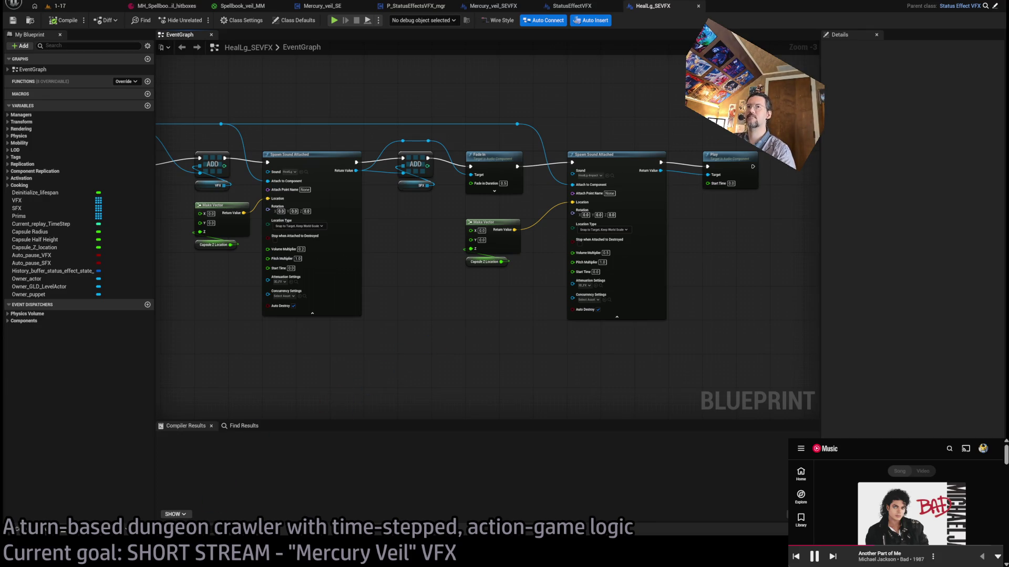
drag(377, 332, 720, 332)
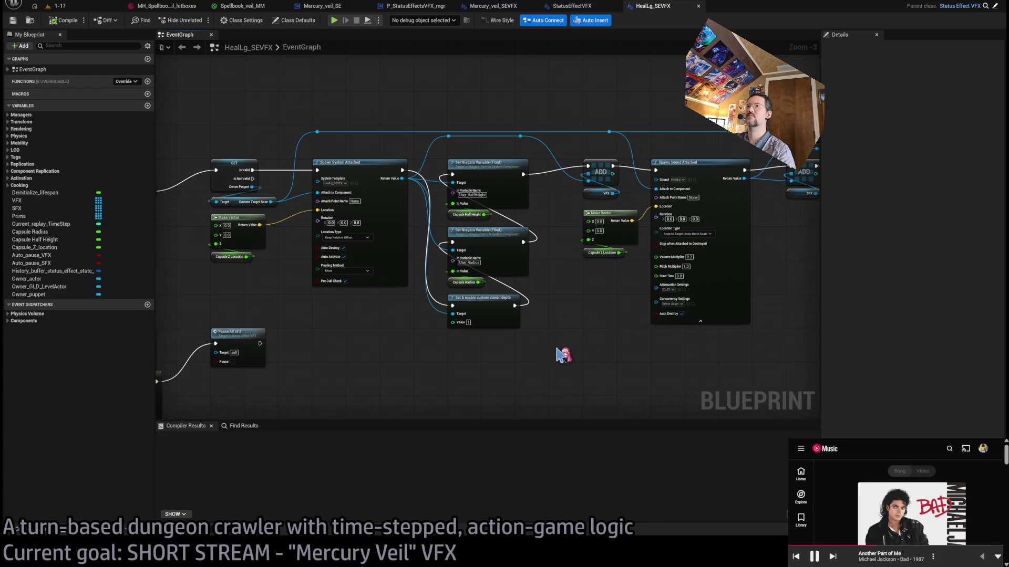
drag(563, 353, 691, 346)
drag(720, 309, 307, 284)
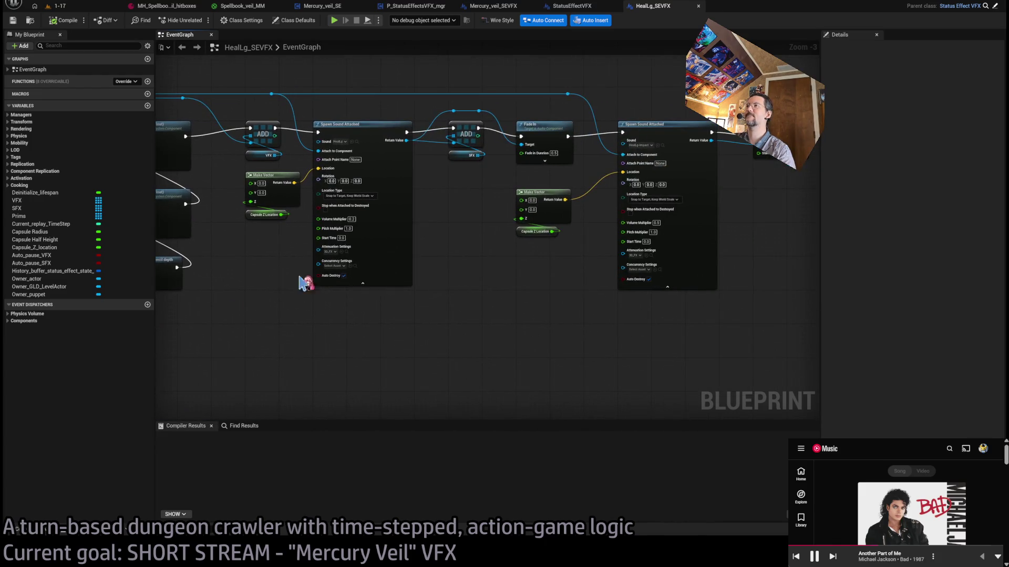
drag(567, 293, 529, 318)
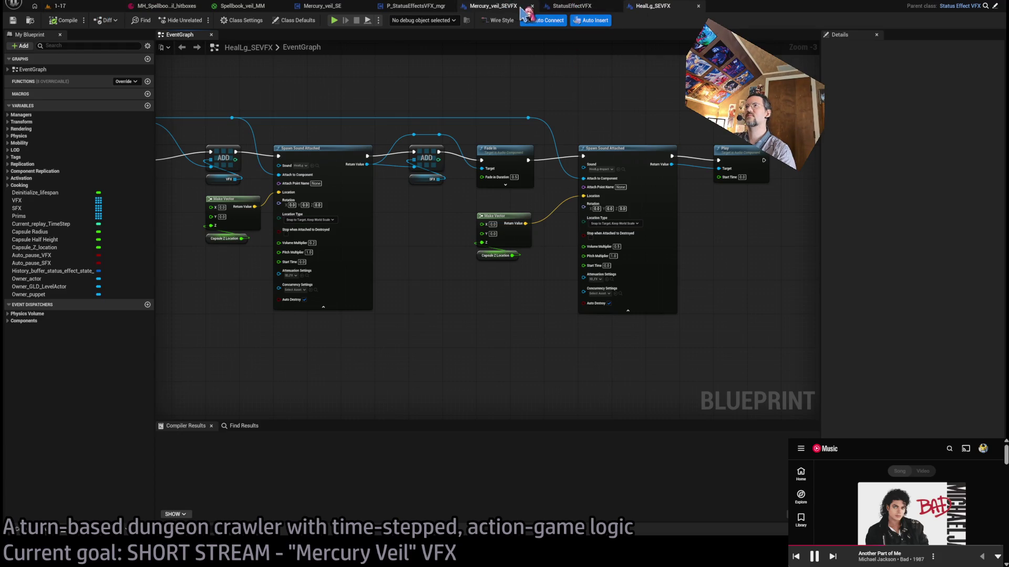
drag(430, 90, 631, 112)
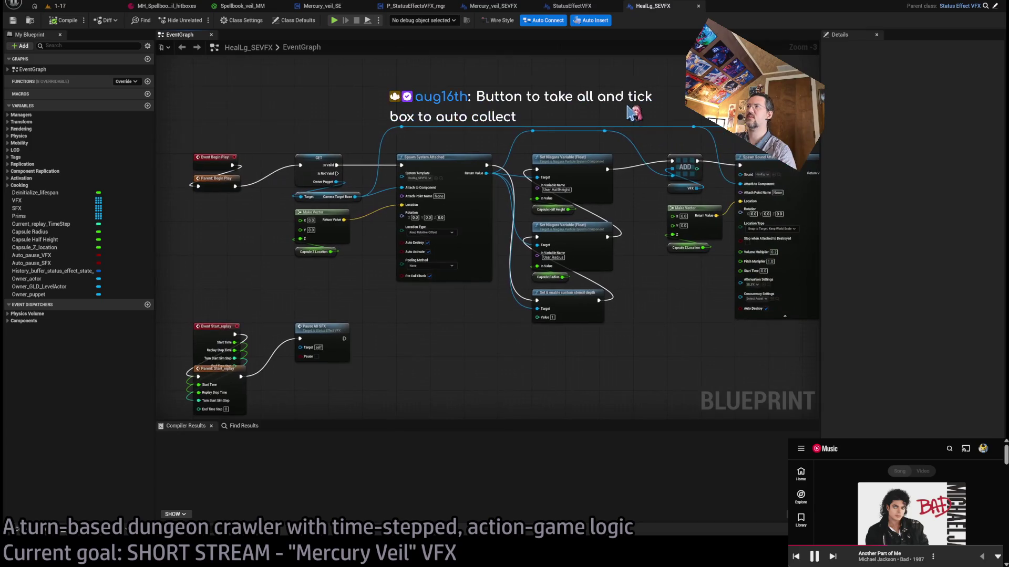
click(575, 6)
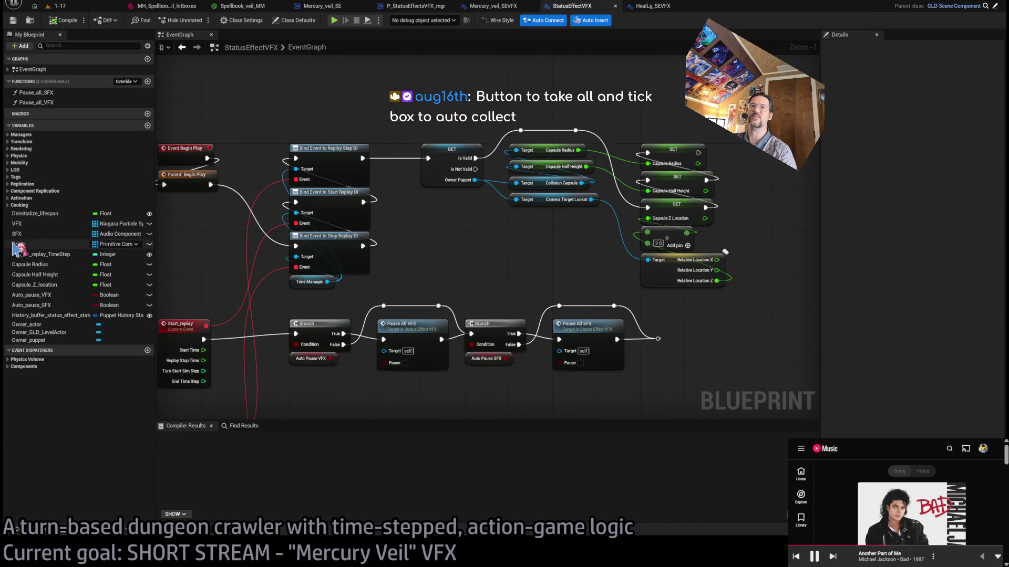
- Rename the Prims variable to StaticMeshes, typed as Static Mesh Actor
click(37, 246)
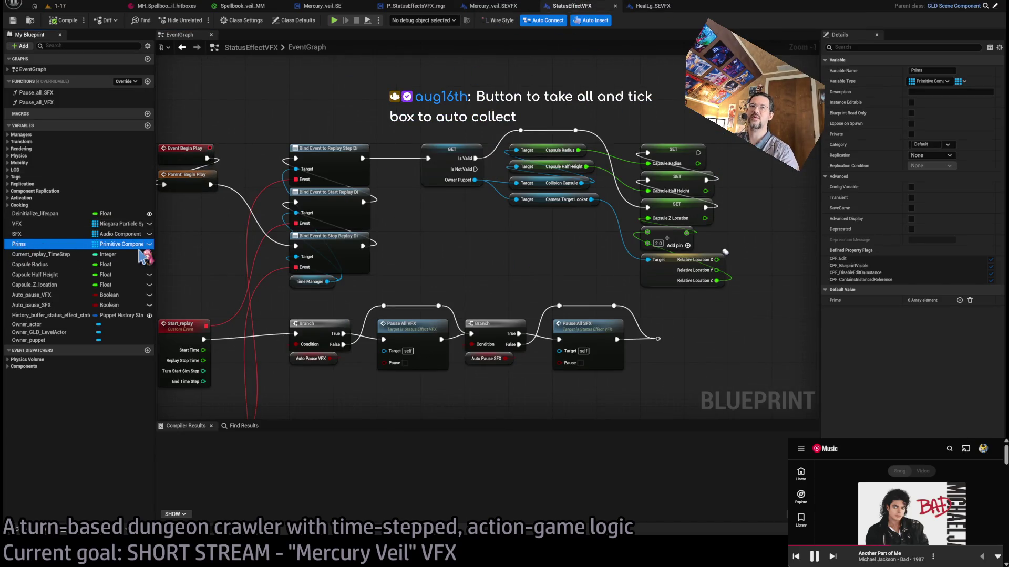
click(29, 245)
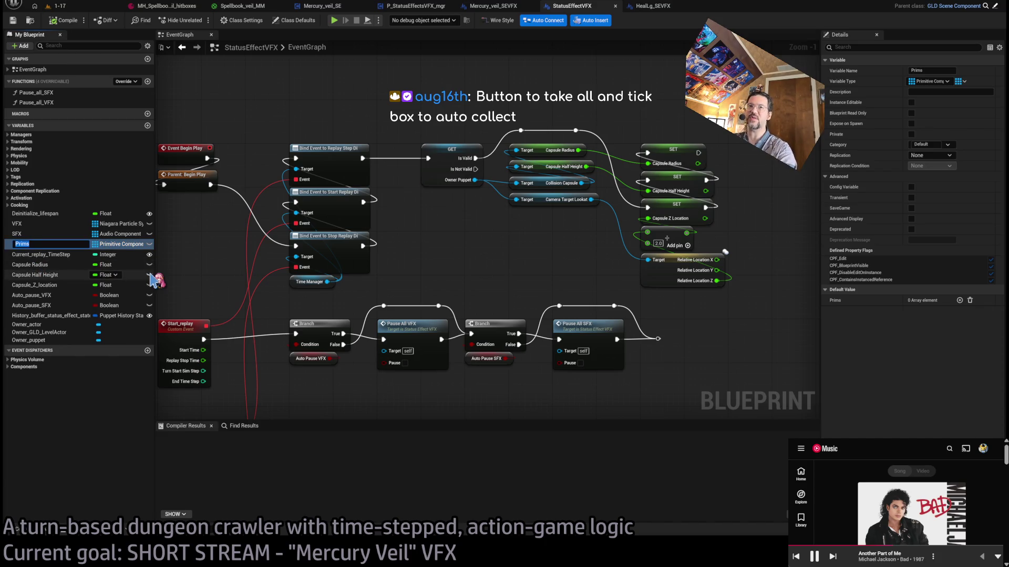
text(StaticMeshes)
key(Return)
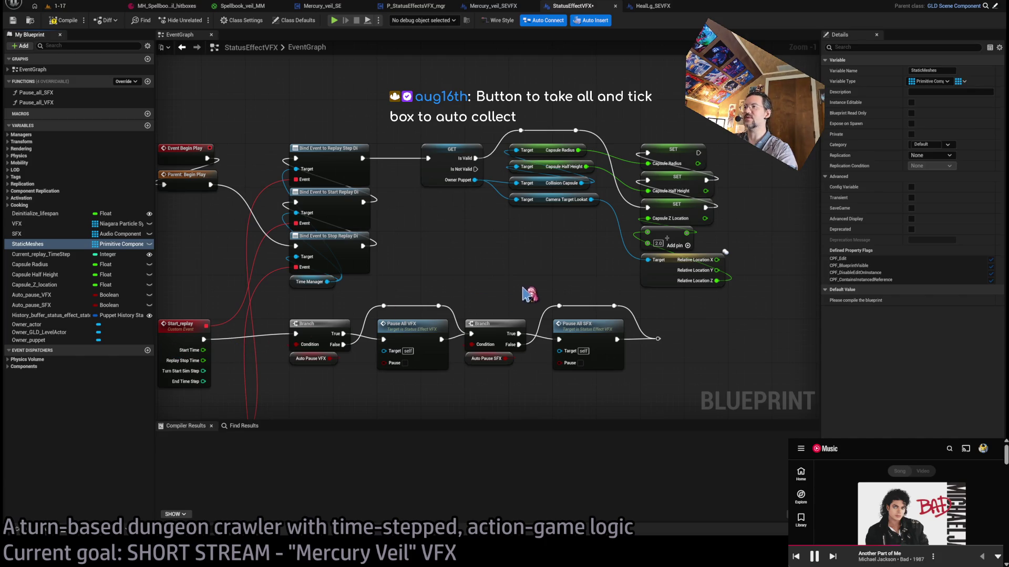
scroll(486, 286, down, 4)
scroll(486, 266, up, 6)
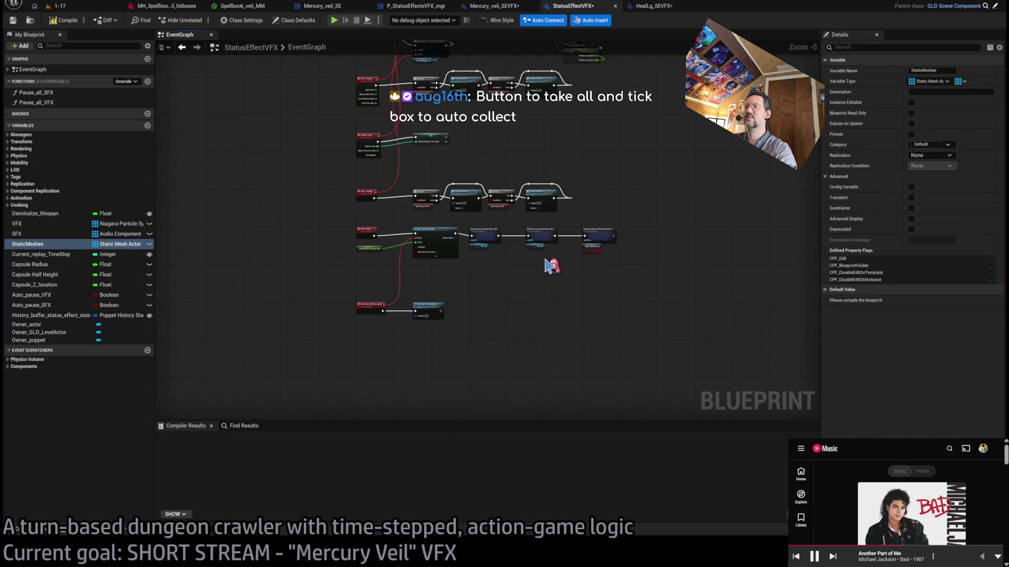
click(558, 200)
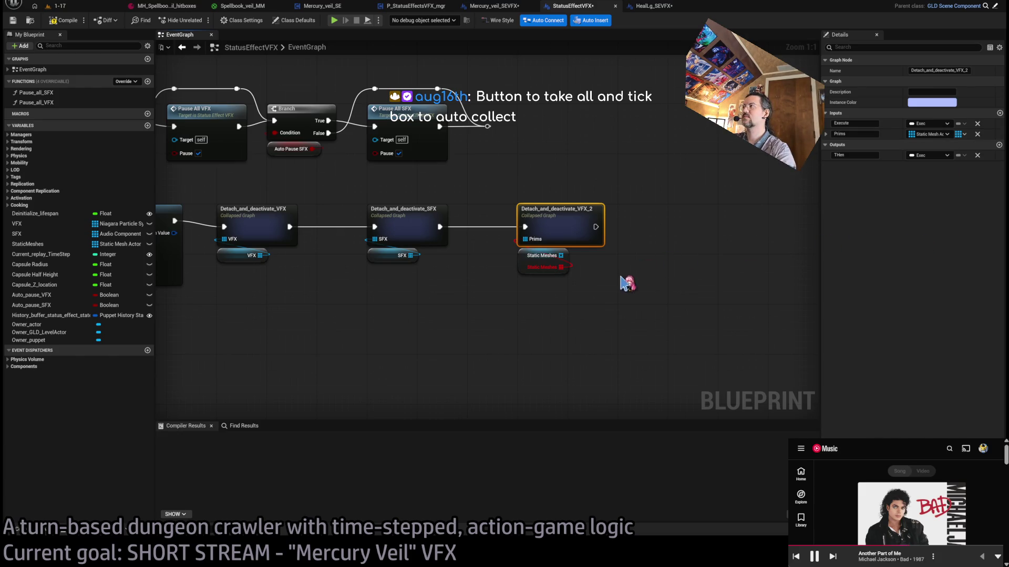
- Wire the Static Meshes getter into Detach_and_deactivate_VFX_2's Prims input and open the collapsed graph
click(628, 277)
drag(565, 263, 561, 256)
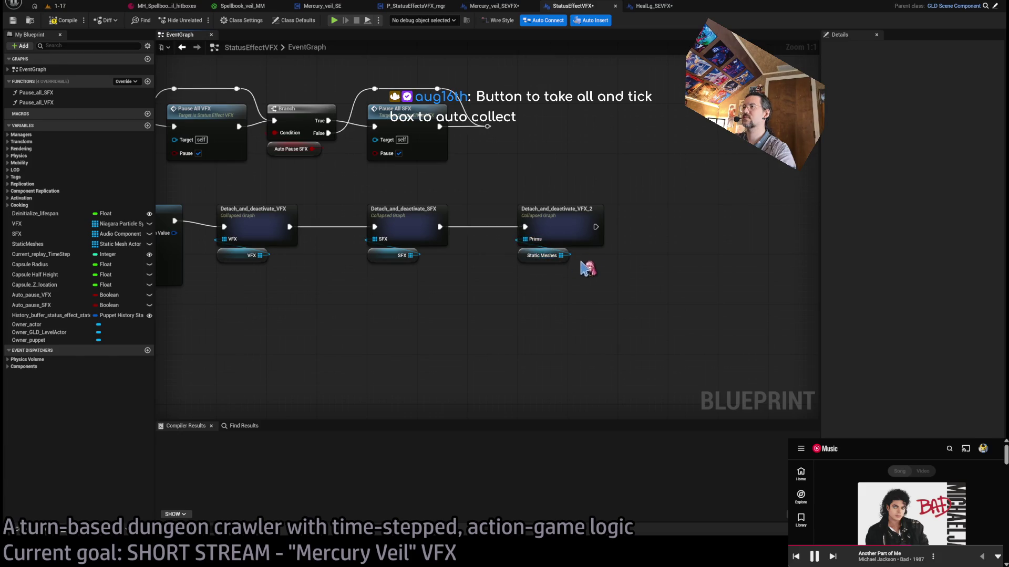
double_click(577, 220)
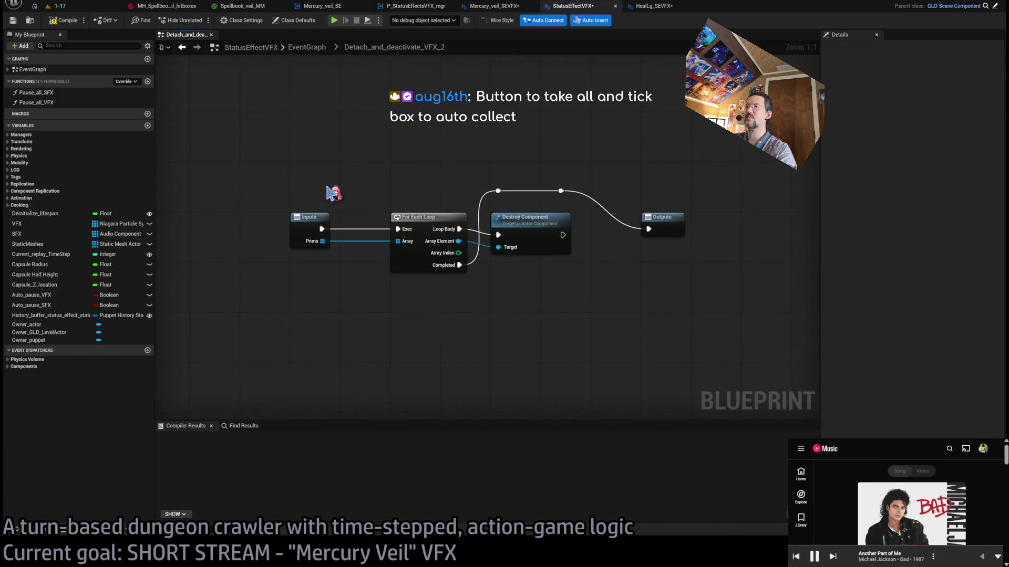
- Rename the collapsed graph's Prims input pin to Static Mesh on the Inputs node
click(310, 217)
click(854, 113)
text(StaticMesh)
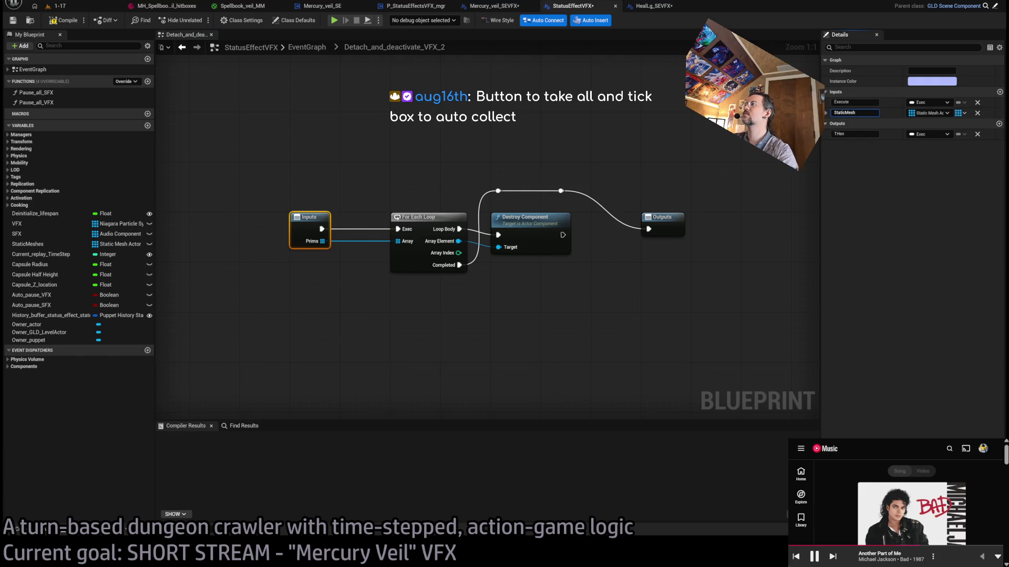
key(Tab)
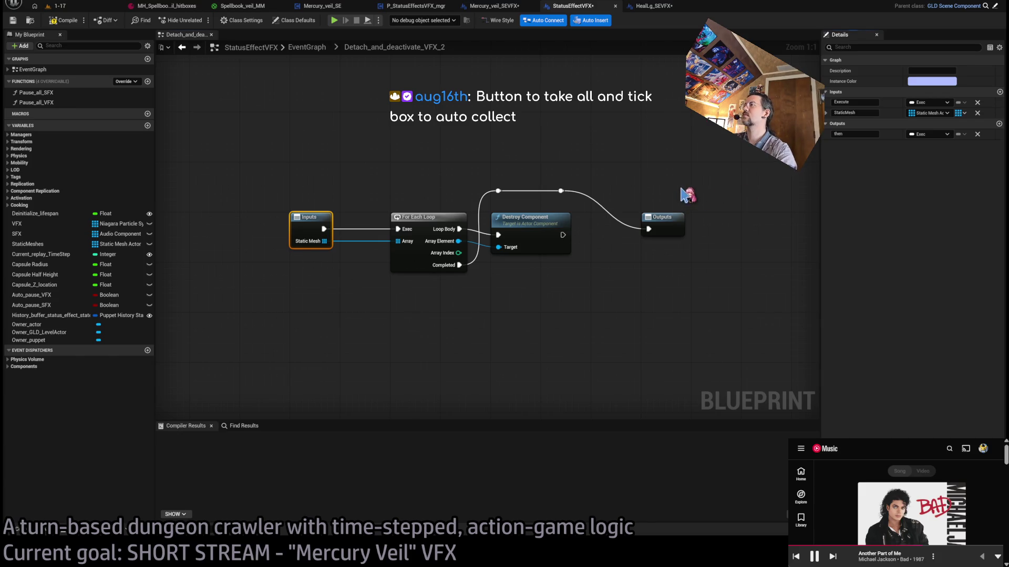
click(687, 194)
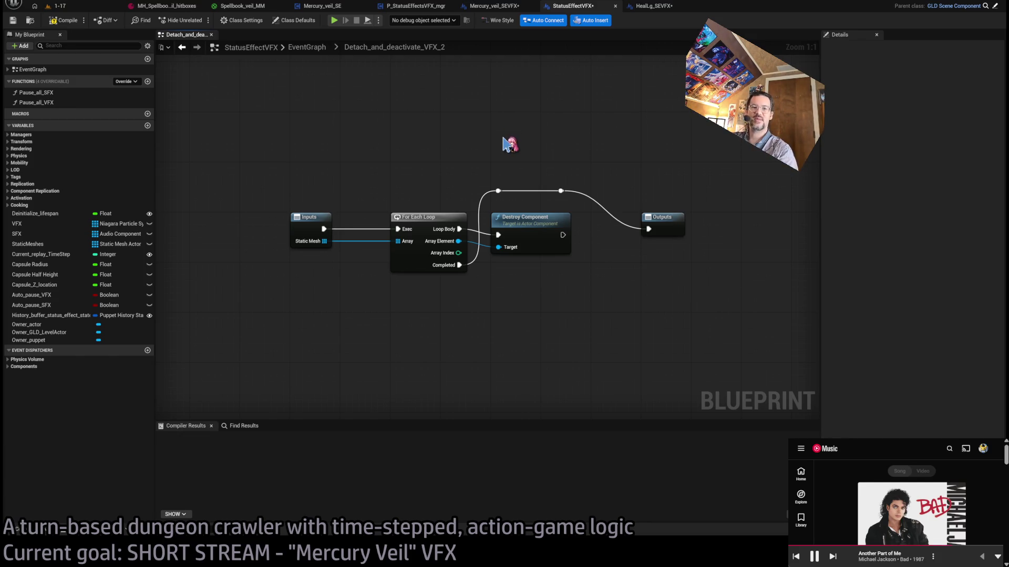
drag(603, 129, 561, 148)
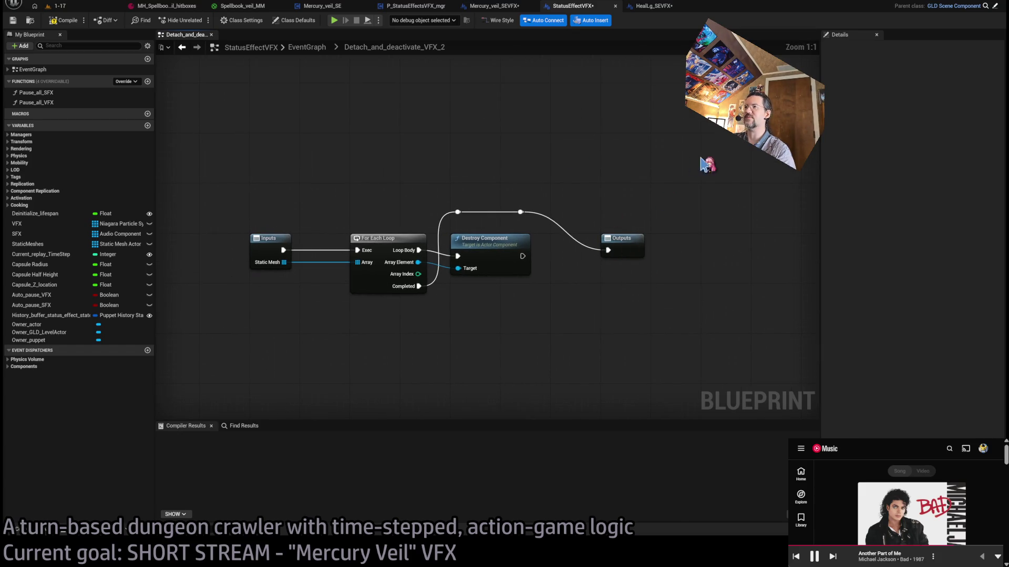
- Move Destroy Component and Outputs further right of the For Each Loop
drag(702, 158, 448, 361)
drag(479, 247, 528, 248)
click(442, 198)
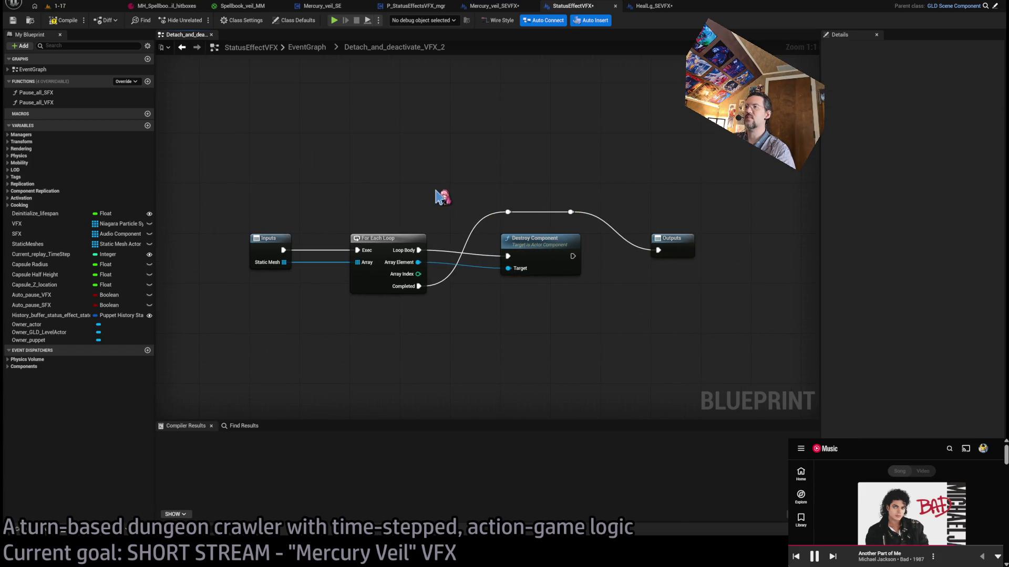
drag(747, 145, 349, 328)
click(502, 314)
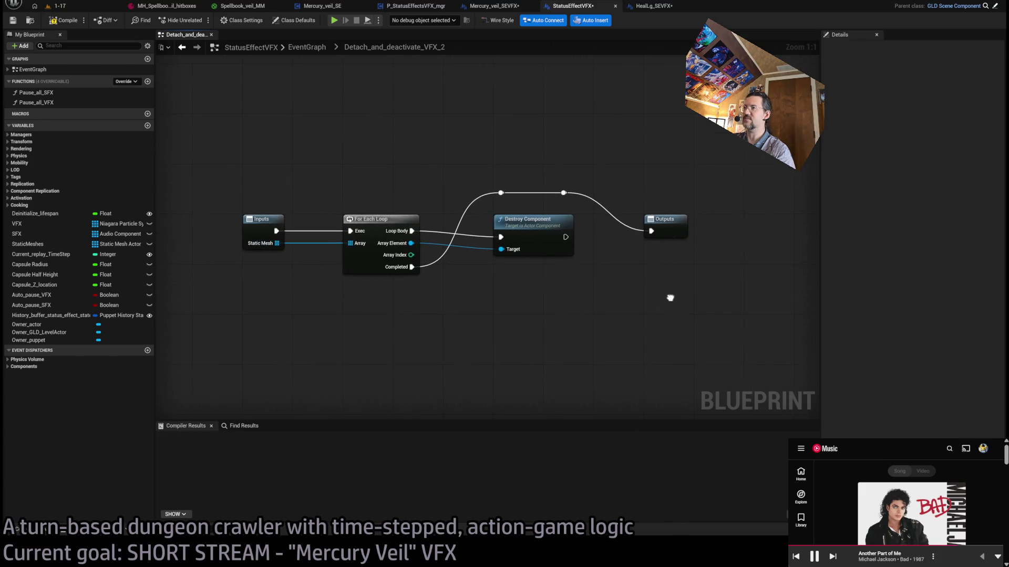
- Repeatedly box-select and deselect all collapsed-graph nodes and reroute points
mouse_move(198, 171)
mouse_down()
mouse_move(622, 322)
mouse_move(741, 336)
mouse_up()
click(741, 337)
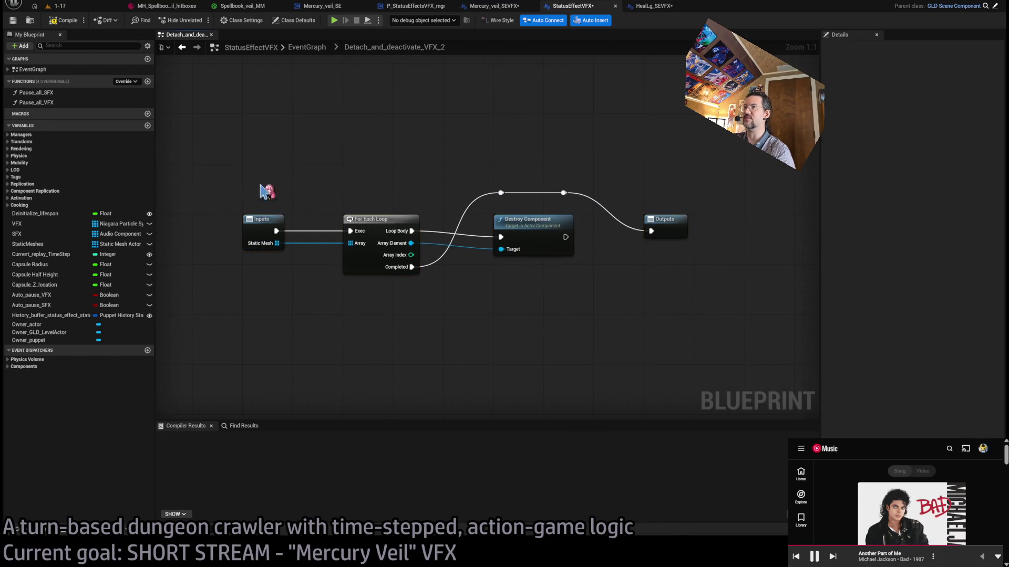
drag(190, 168, 770, 371)
click(773, 372)
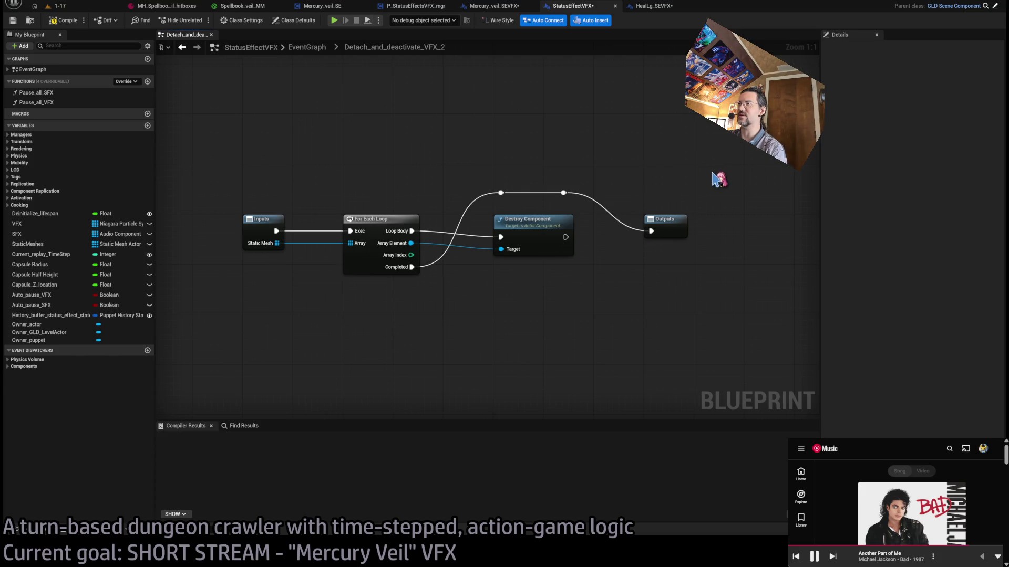
mouse_move(702, 124)
mouse_down()
mouse_move(230, 327)
mouse_move(213, 302)
mouse_up()
click(213, 302)
drag(261, 135, 727, 340)
click(728, 341)
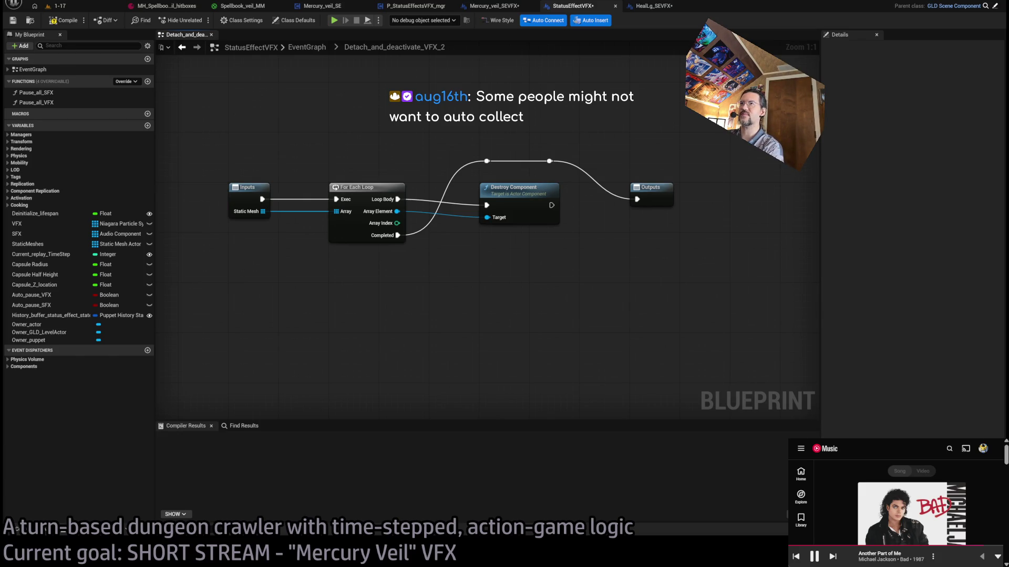
drag(705, 232, 545, 348)
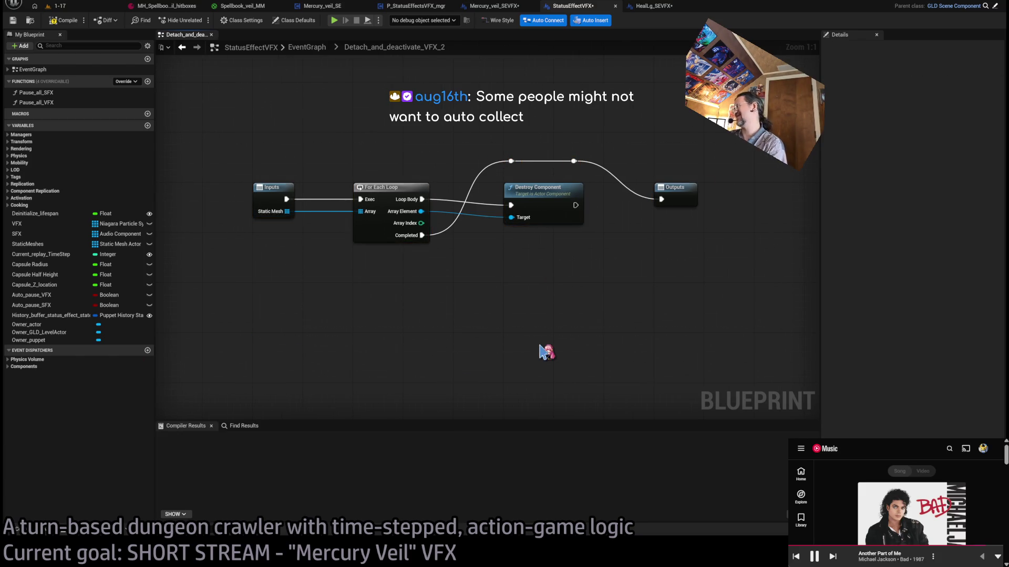
drag(223, 125, 749, 336)
click(361, 167)
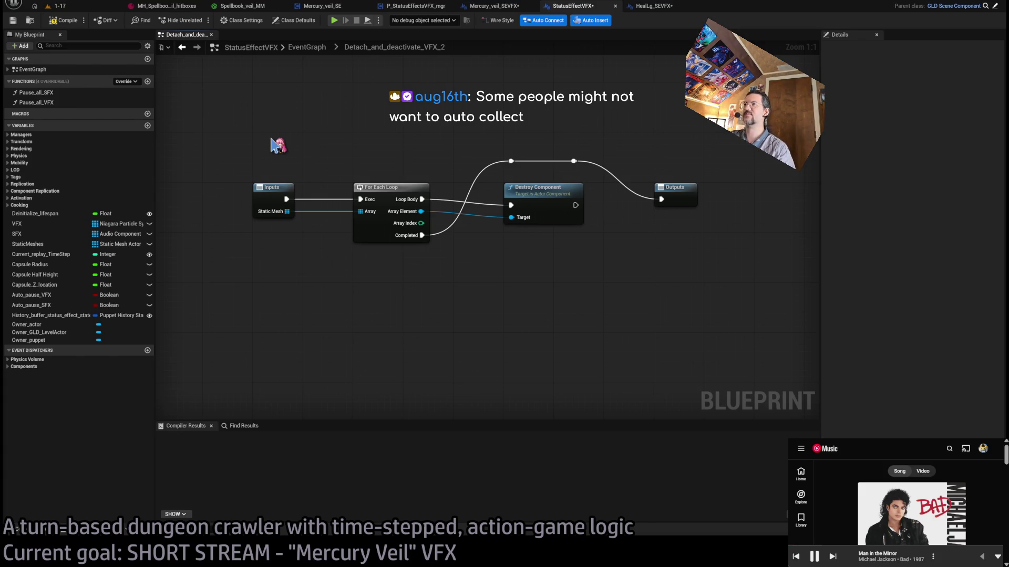
drag(569, 198, 165, 354)
mouse_move(210, 118)
mouse_down()
mouse_move(218, 131)
mouse_move(743, 333)
mouse_move(741, 279)
mouse_up()
mouse_move(747, 329)
mouse_down()
mouse_move(349, 191)
mouse_move(232, 140)
mouse_move(748, 319)
mouse_up()
click(749, 319)
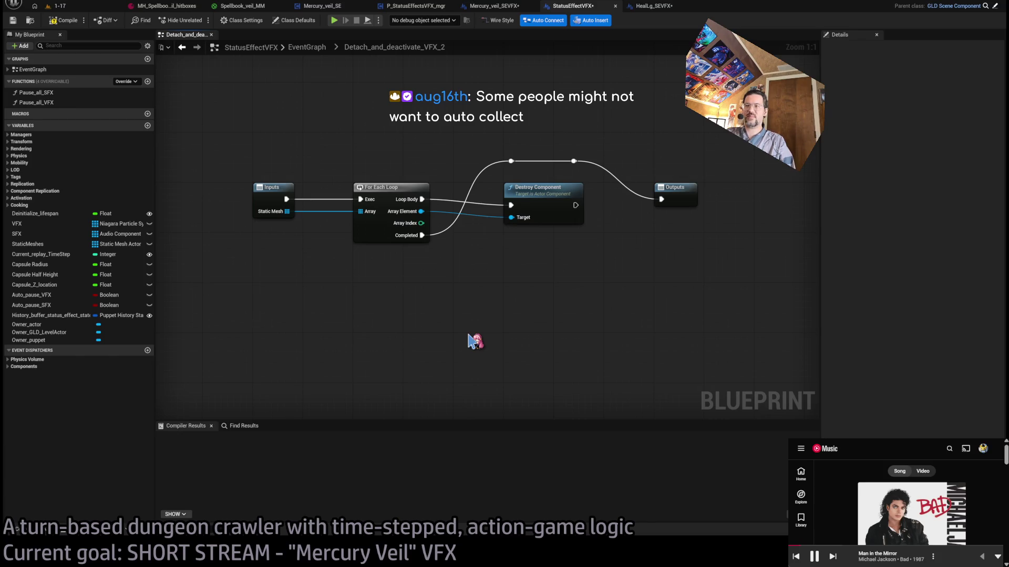
drag(599, 271, 546, 292)
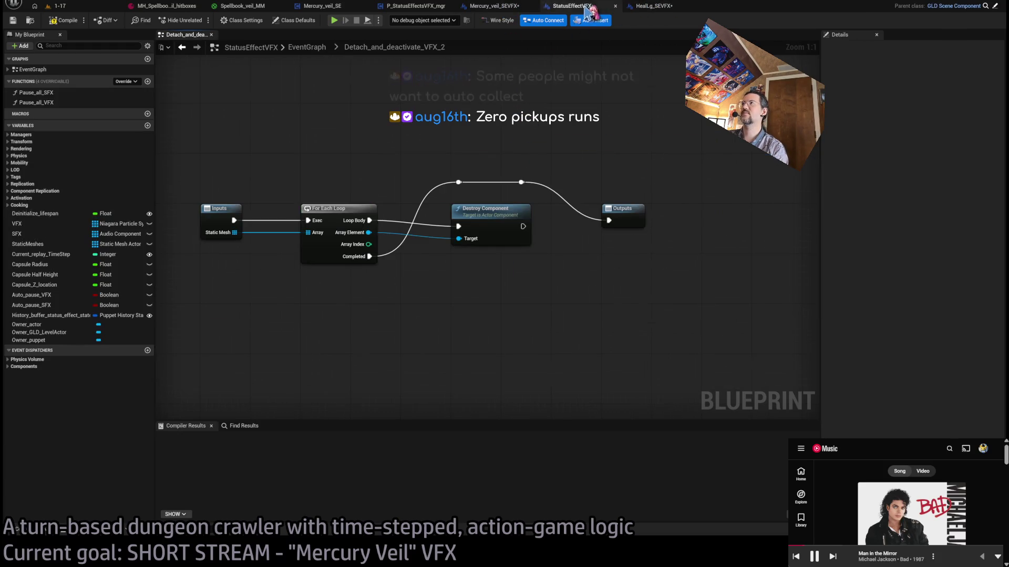
- Glance at the Mercury_veil_SEVFX graph, then return to StatusEffectVFX's EventGraph
click(494, 6)
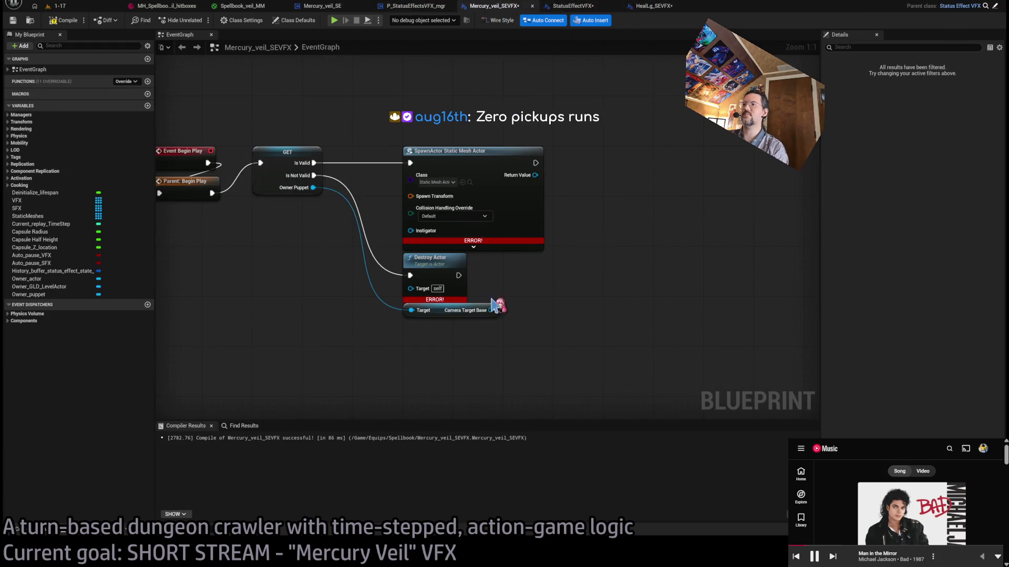
drag(575, 285, 690, 280)
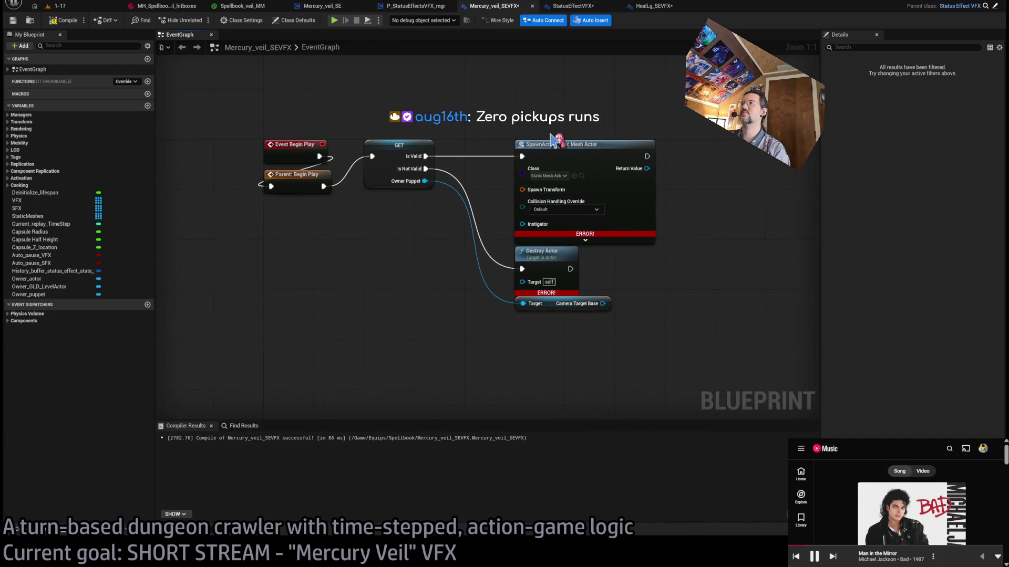
click(562, 9)
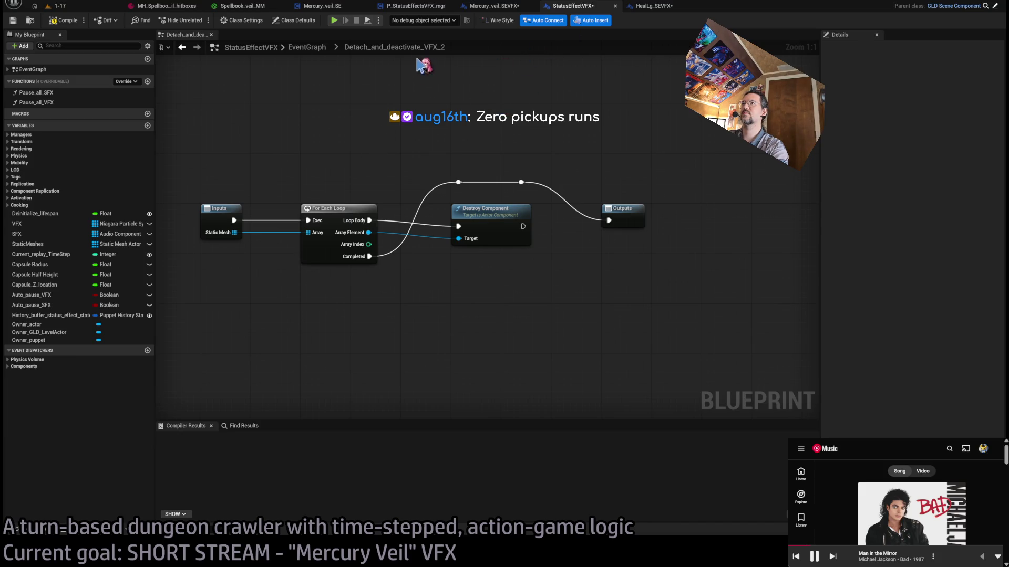
click(306, 47)
- Retitle the collapsed node Detach_and_deactivate_and_destroy_static_meshes and reopen it
click(460, 255)
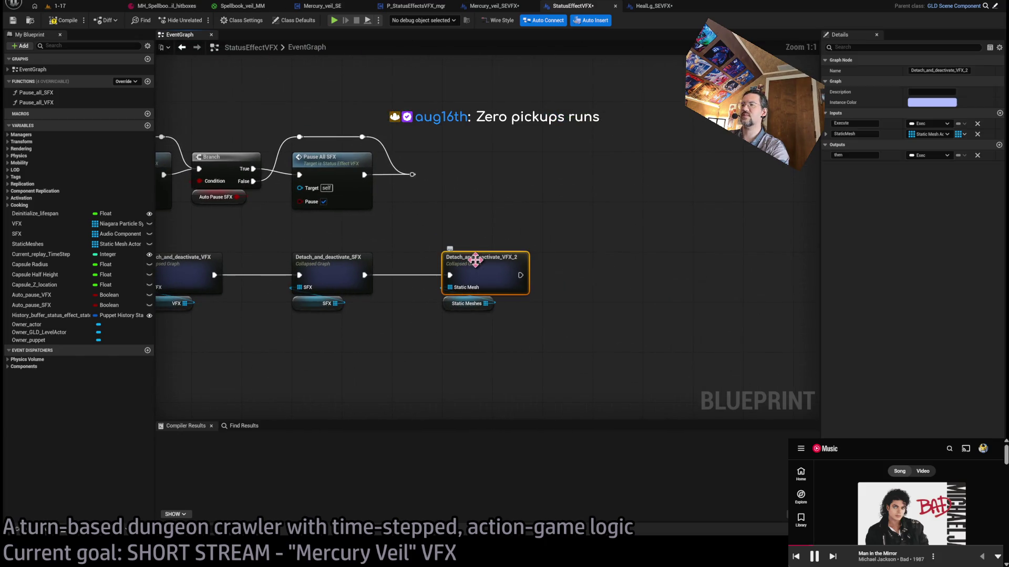
click(474, 255)
drag(479, 255, 636, 274)
key(BackSpace)
key(BackSpace)
key(BackSpace)
text(tatic_meshes)
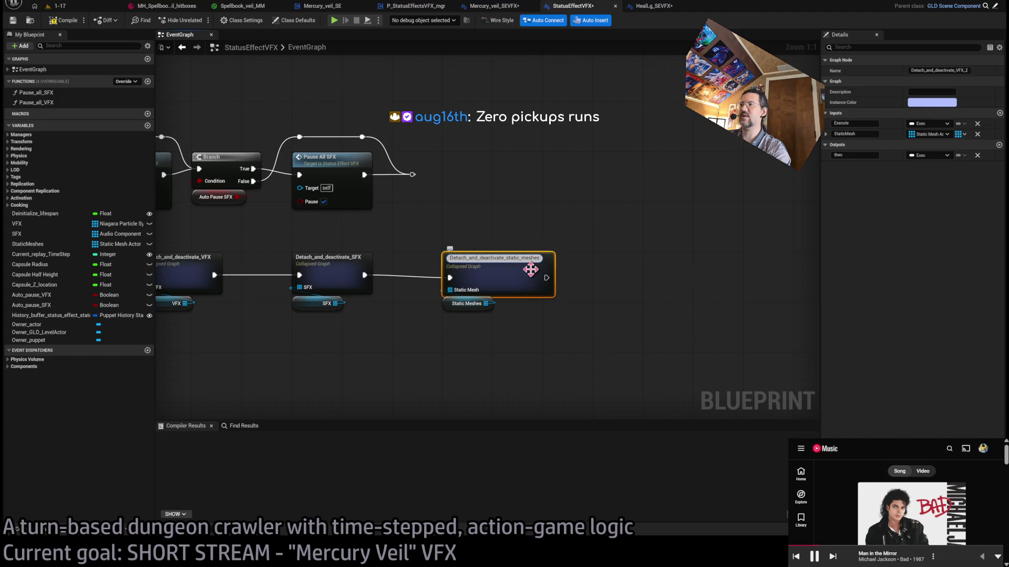
text(_and_dest)
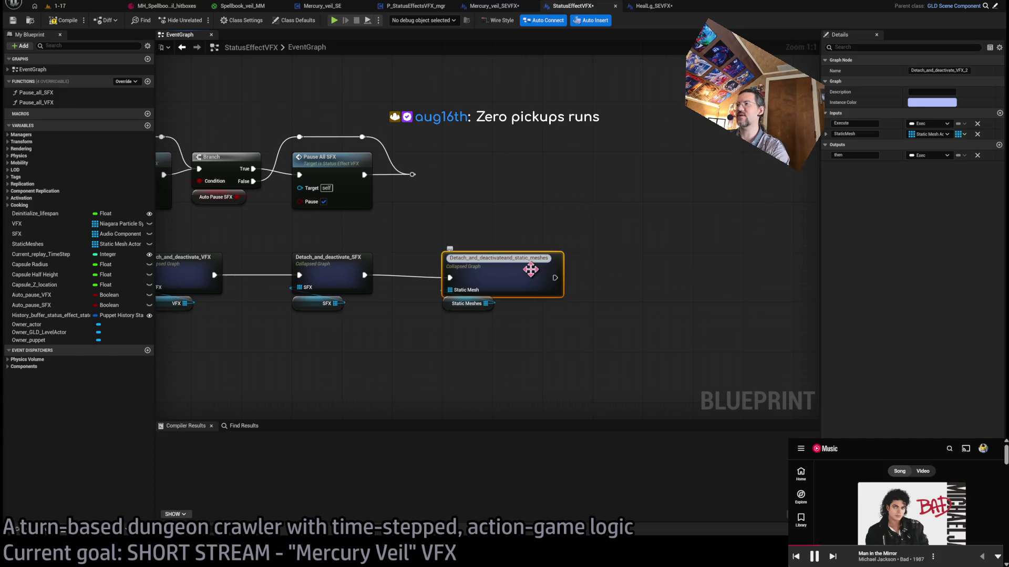
text(roy)
key(Return)
double_click(526, 271)
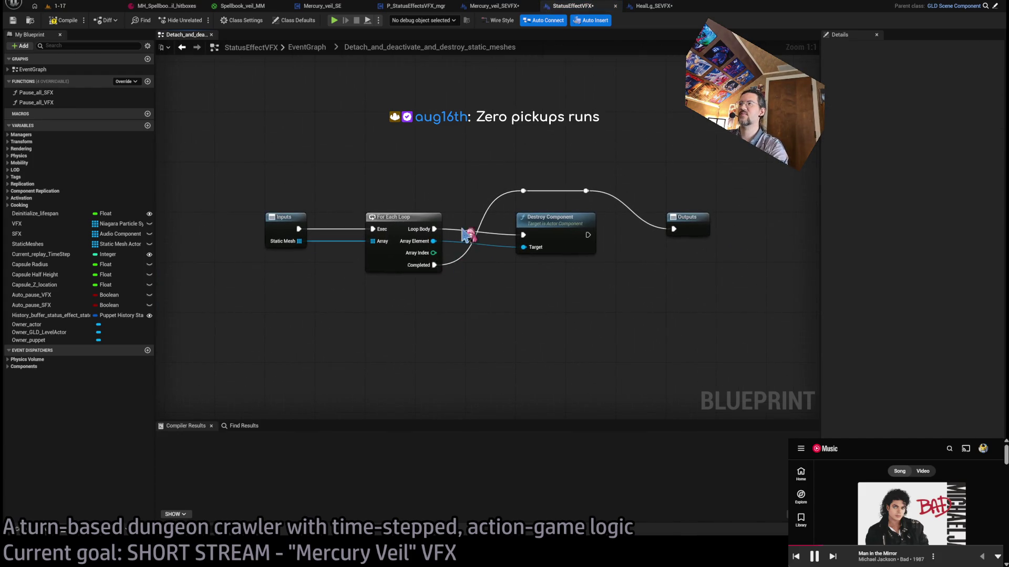
- Replace Destroy Component with a Detach From Actor node on Array Element, run from Loop Body, rules set to Keep World
mouse_move(323, 225)
mouse_down()
mouse_move(388, 270)
mouse_move(268, 342)
mouse_up()
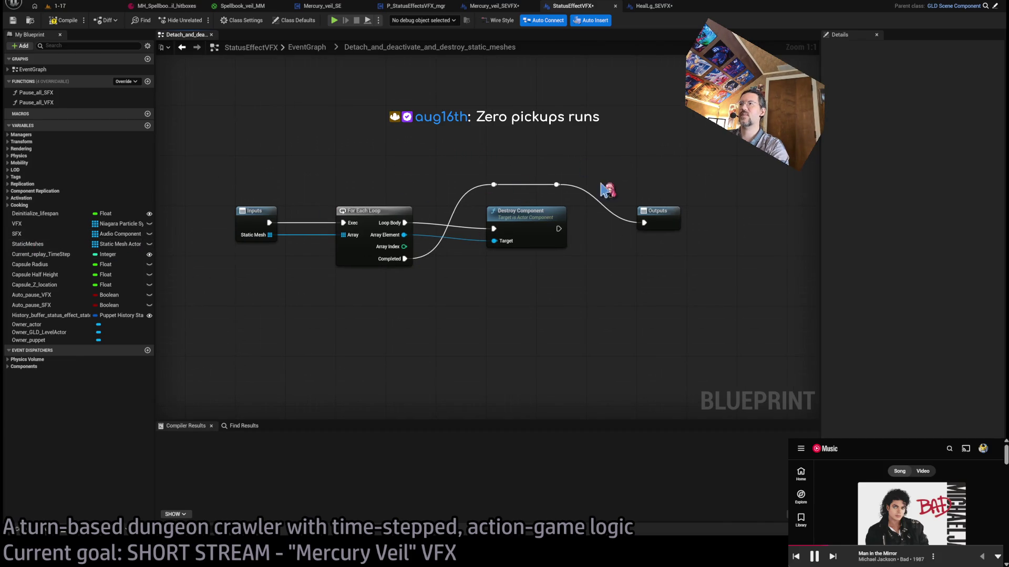
click(566, 213)
key(Delete)
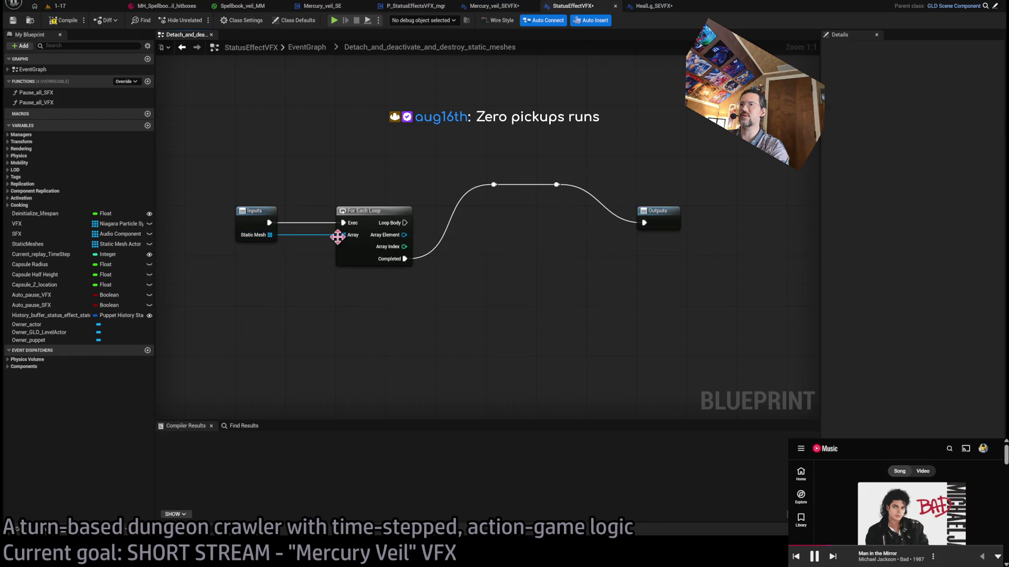
mouse_move(404, 235)
mouse_down()
mouse_move(420, 263)
mouse_move(481, 301)
mouse_up()
click(525, 313)
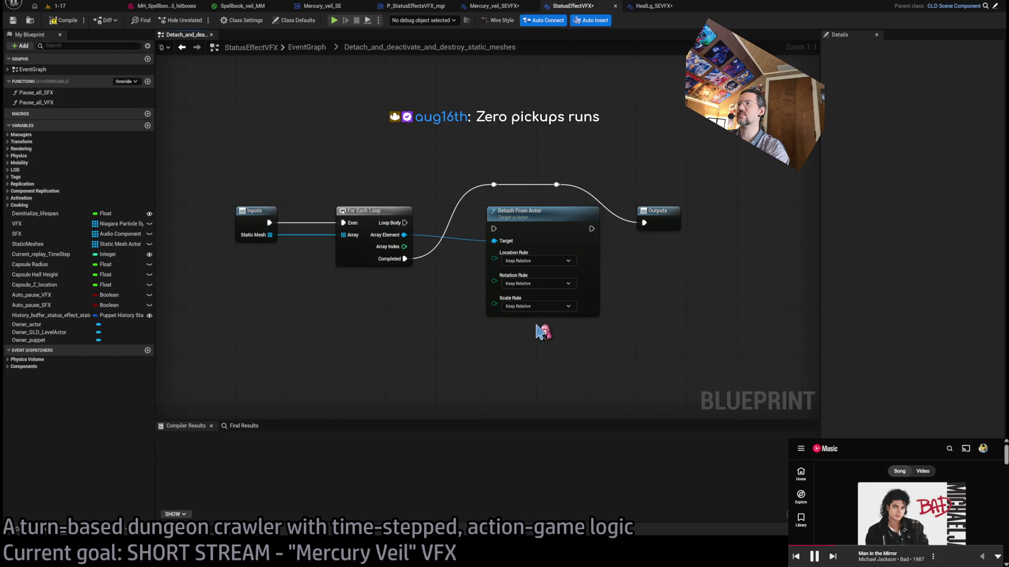
drag(405, 223, 494, 229)
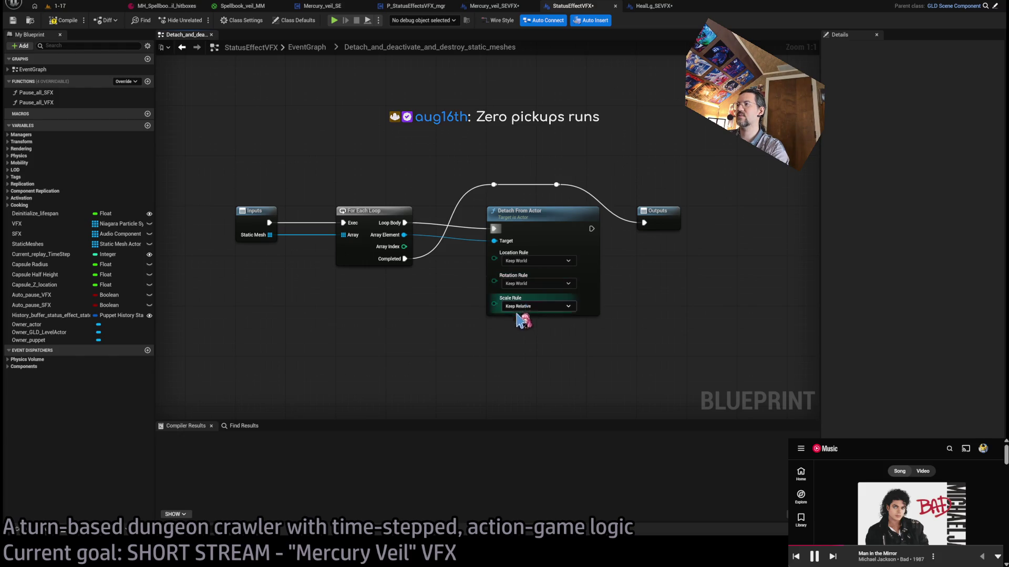
click(531, 310)
click(530, 329)
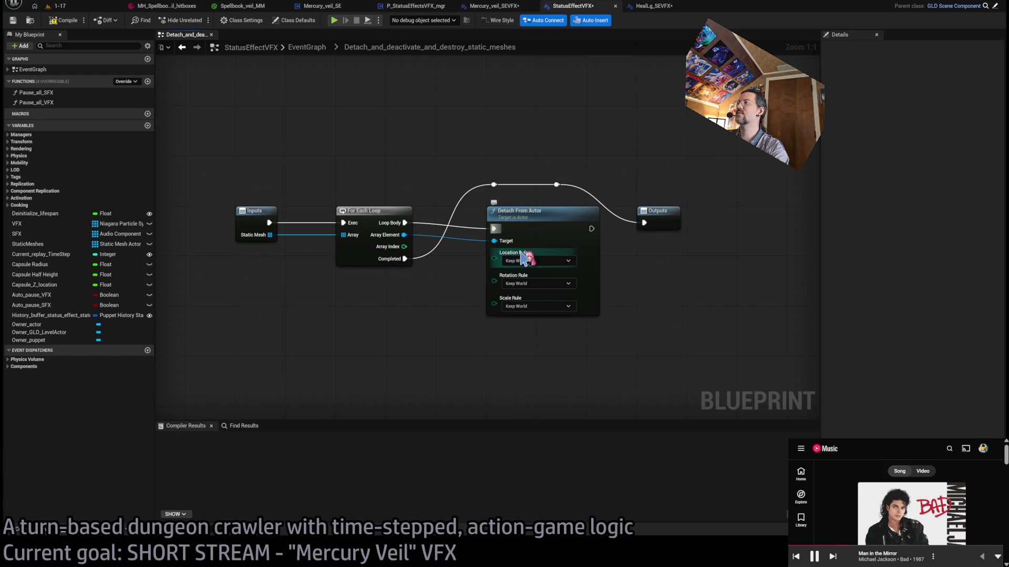
- Move the Outputs node further right and nudge its reroute point left
mouse_move(596, 264)
mouse_down()
mouse_move(566, 255)
mouse_move(653, 248)
mouse_up()
click(604, 247)
ctrl+click(491, 213)
mouse_move(546, 213)
mouse_down()
mouse_move(543, 223)
mouse_move(528, 215)
mouse_up()
click(565, 171)
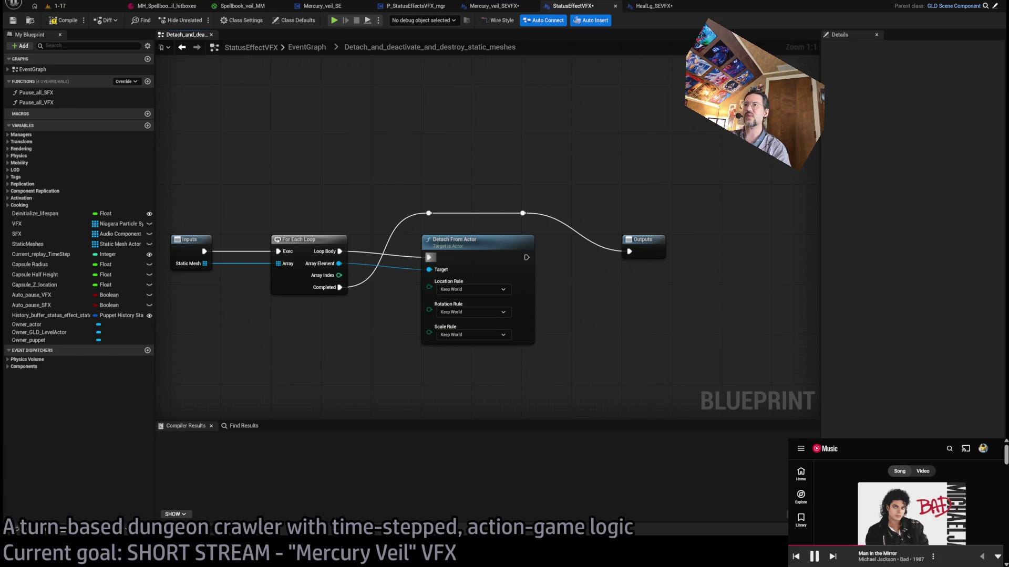
mouse_move(378, 106)
mouse_down()
mouse_move(559, 365)
mouse_move(387, 151)
mouse_move(581, 232)
mouse_move(420, 158)
mouse_up()
- Move the Outputs node right and reposition the reroute point on the completion wire
mouse_move(356, 134)
mouse_down()
mouse_move(581, 203)
mouse_move(581, 232)
mouse_up()
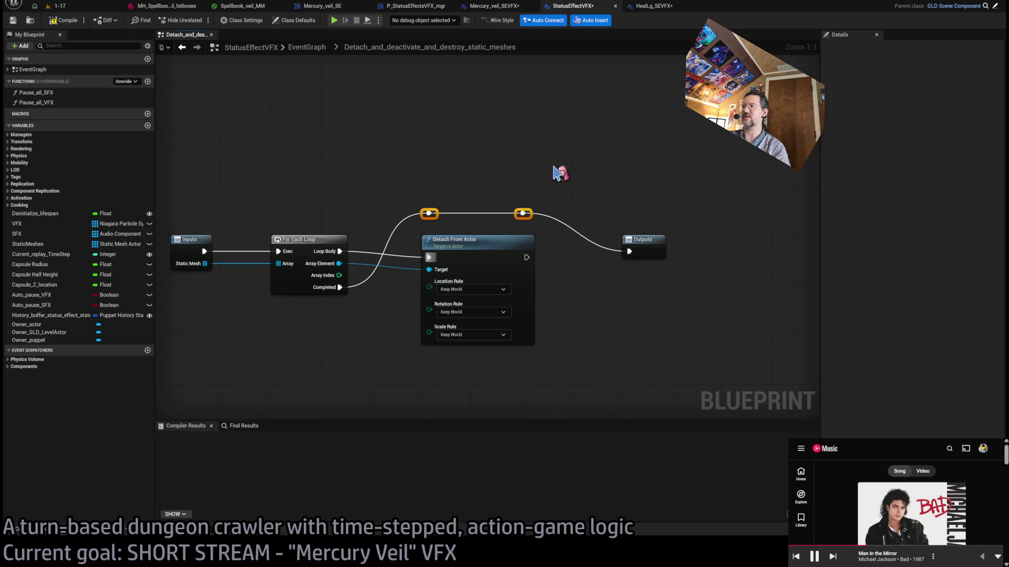
click(644, 241)
drag(687, 315, 594, 303)
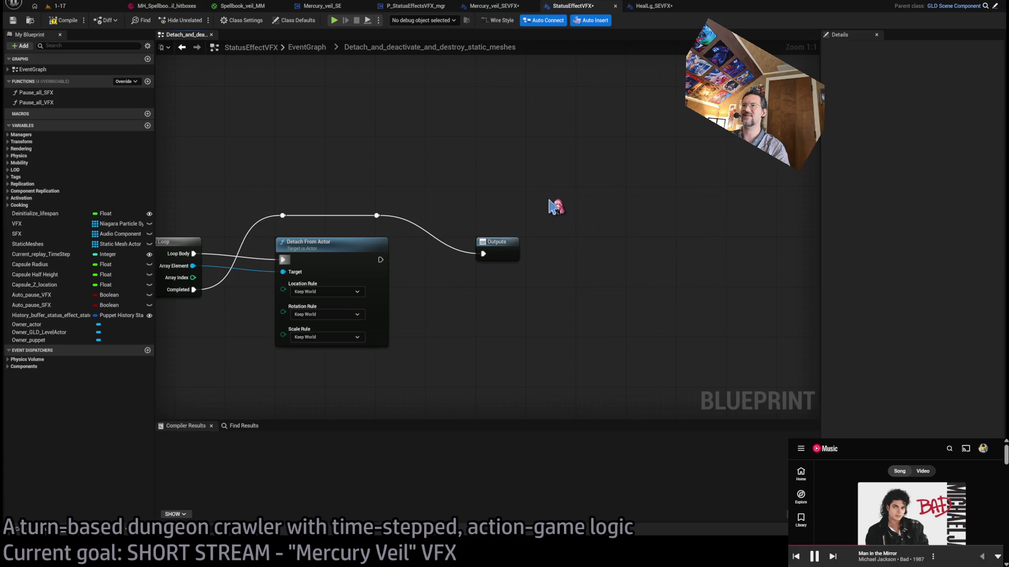
click(506, 243)
mouse_move(506, 243)
mouse_down()
mouse_move(701, 257)
mouse_move(658, 242)
mouse_up()
drag(440, 186, 282, 226)
mouse_move(381, 217)
mouse_down()
mouse_move(432, 247)
mouse_move(475, 242)
mouse_move(420, 200)
mouse_move(583, 207)
mouse_up()
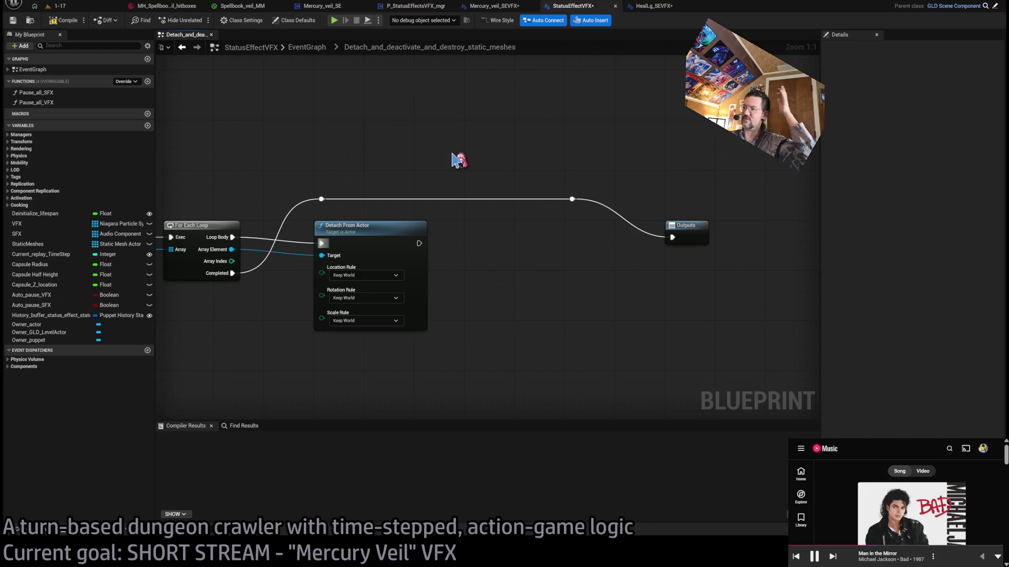
mouse_move(457, 203)
mouse_down()
mouse_move(636, 190)
mouse_move(630, 202)
mouse_move(650, 191)
mouse_move(644, 164)
mouse_move(597, 192)
mouse_move(653, 165)
mouse_move(581, 225)
mouse_up()
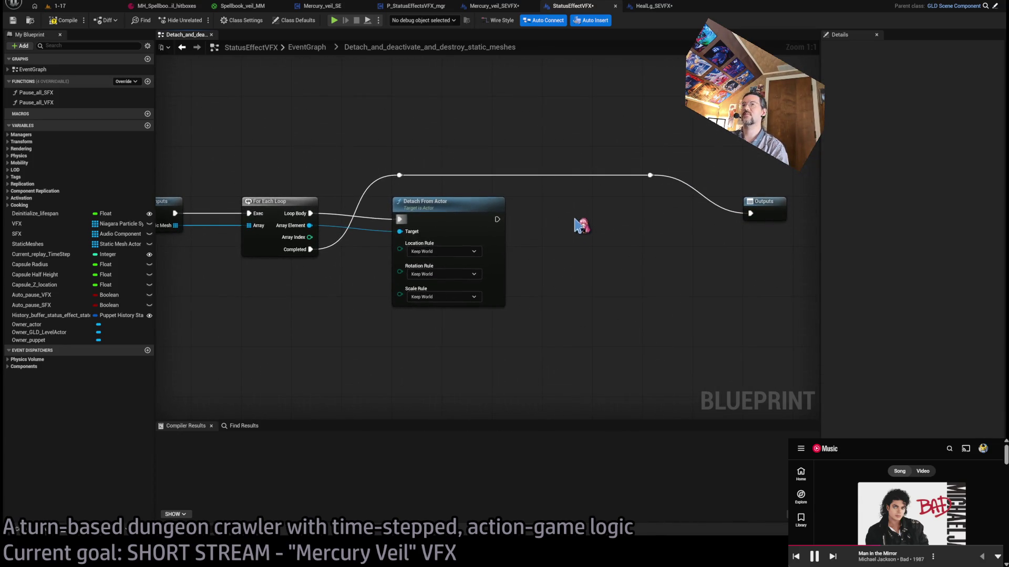
- Tidy the reroute points on the completion wire, then save all modified assets
drag(773, 139, 264, 317)
click(556, 267)
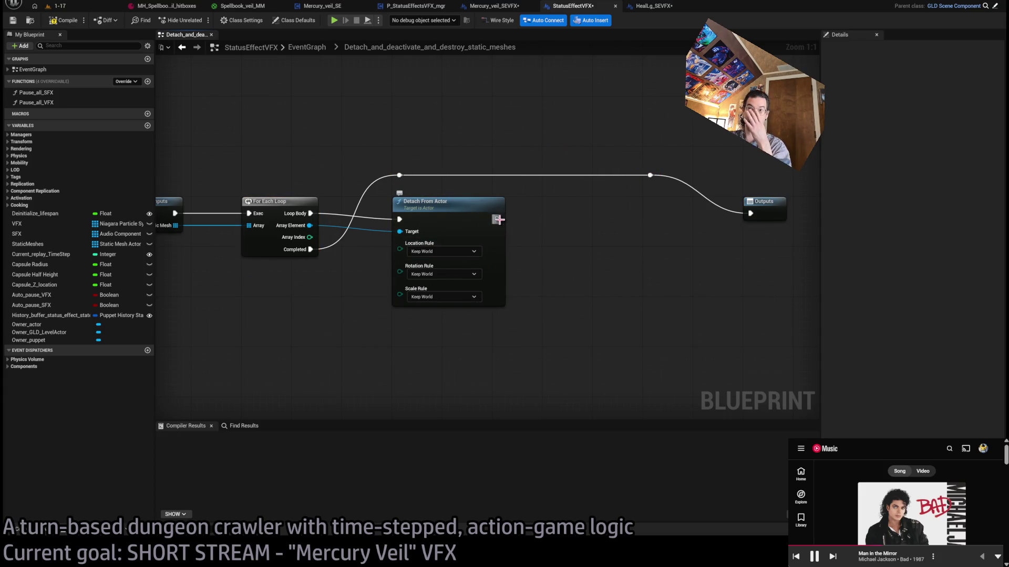
mouse_move(357, 112)
mouse_down()
mouse_move(482, 189)
mouse_move(683, 215)
mouse_move(688, 183)
mouse_up()
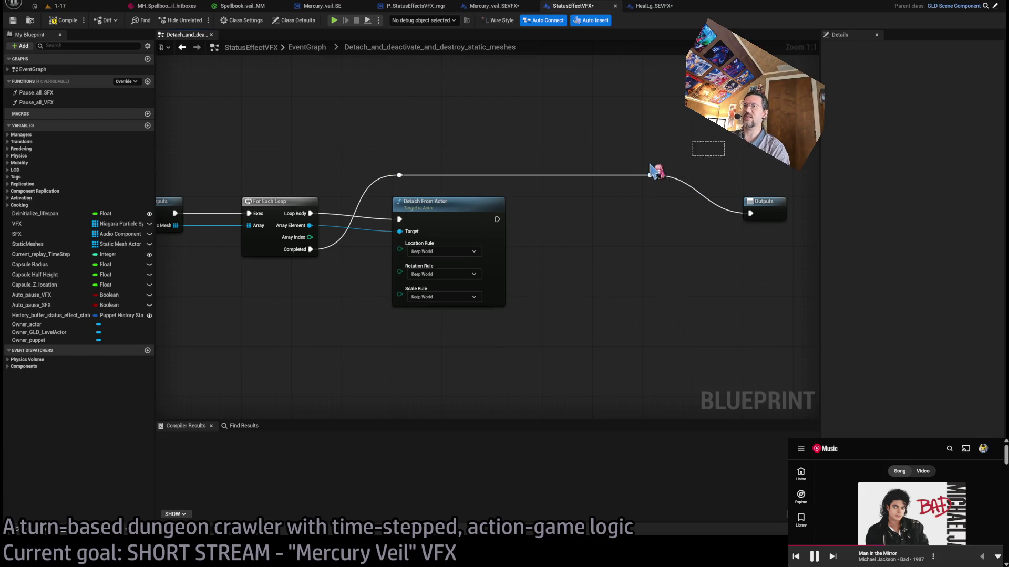
drag(364, 158, 700, 196)
mouse_move(710, 160)
mouse_down()
mouse_move(347, 185)
mouse_move(655, 200)
mouse_move(683, 188)
mouse_move(376, 192)
mouse_up()
click(374, 185)
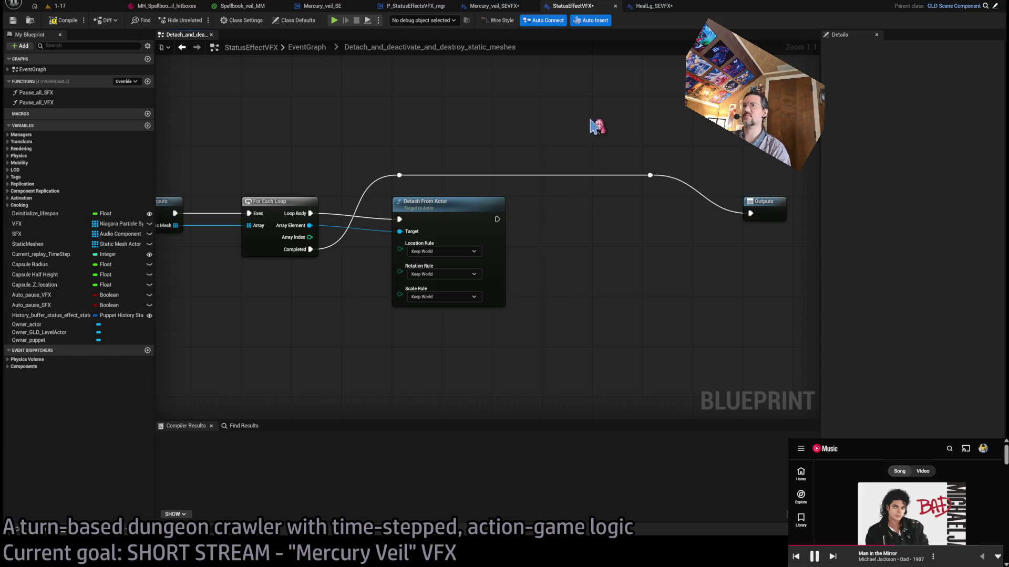
key(ctrl+shift+s)
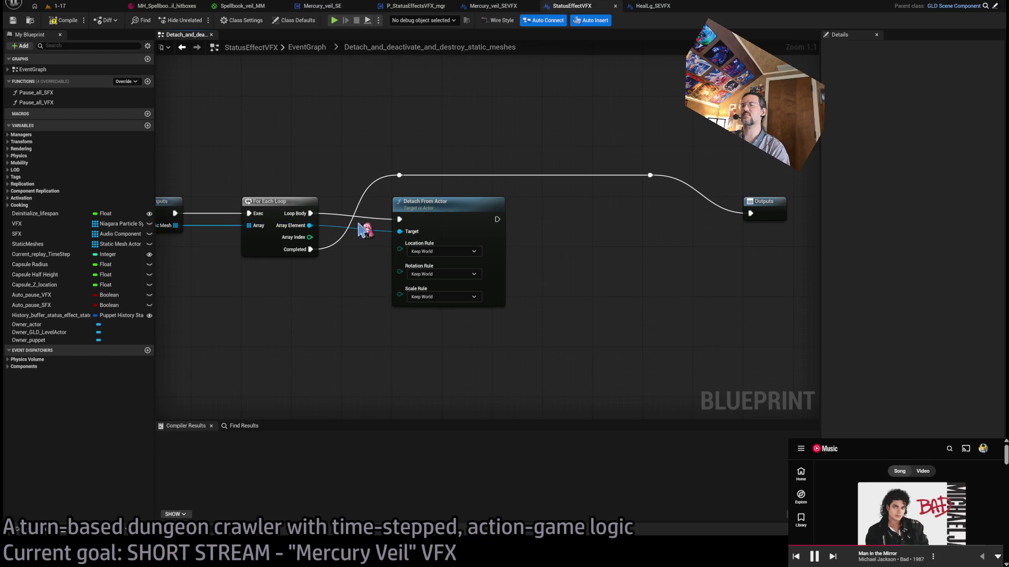
- Cancel the stray wires and delete the redundant reroute points
drag(571, 243, 463, 255)
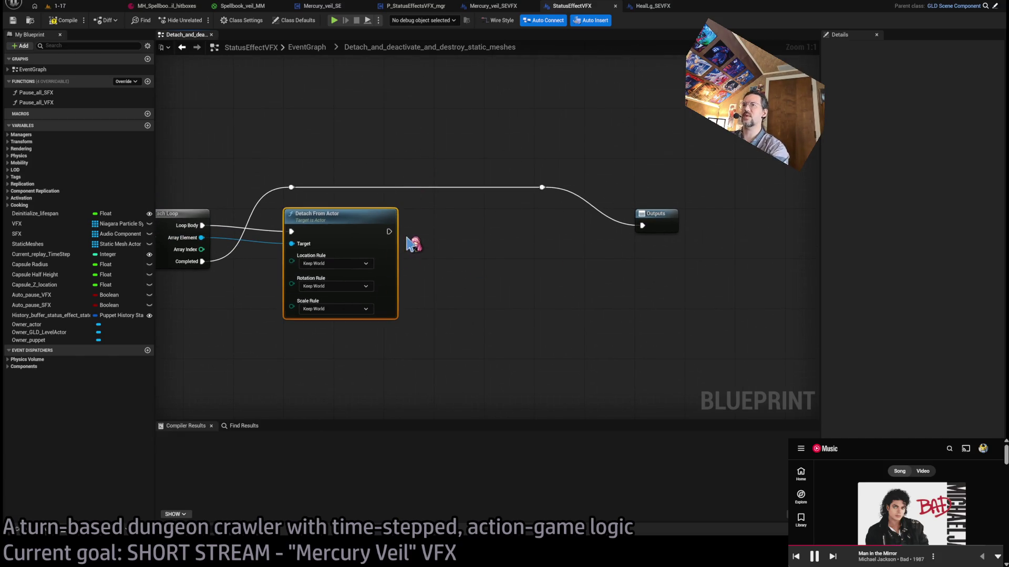
mouse_move(388, 232)
mouse_down()
mouse_move(469, 240)
mouse_move(491, 173)
mouse_up()
mouse_move(275, 239)
mouse_down()
mouse_move(367, 208)
mouse_move(365, 194)
mouse_move(460, 195)
mouse_move(541, 238)
mouse_up()
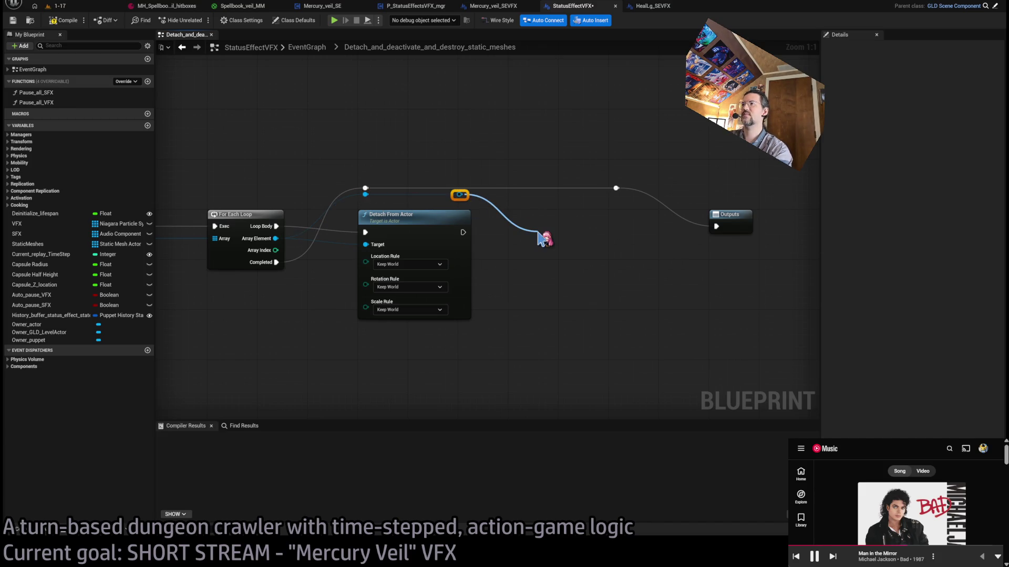
drag(539, 235, 538, 232)
drag(528, 146, 540, 144)
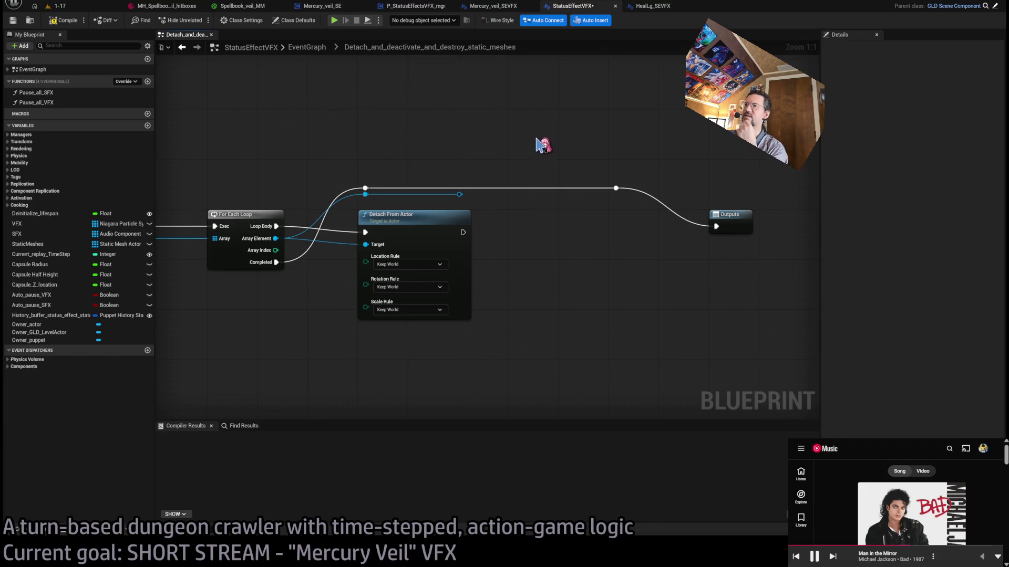
key(Delete)
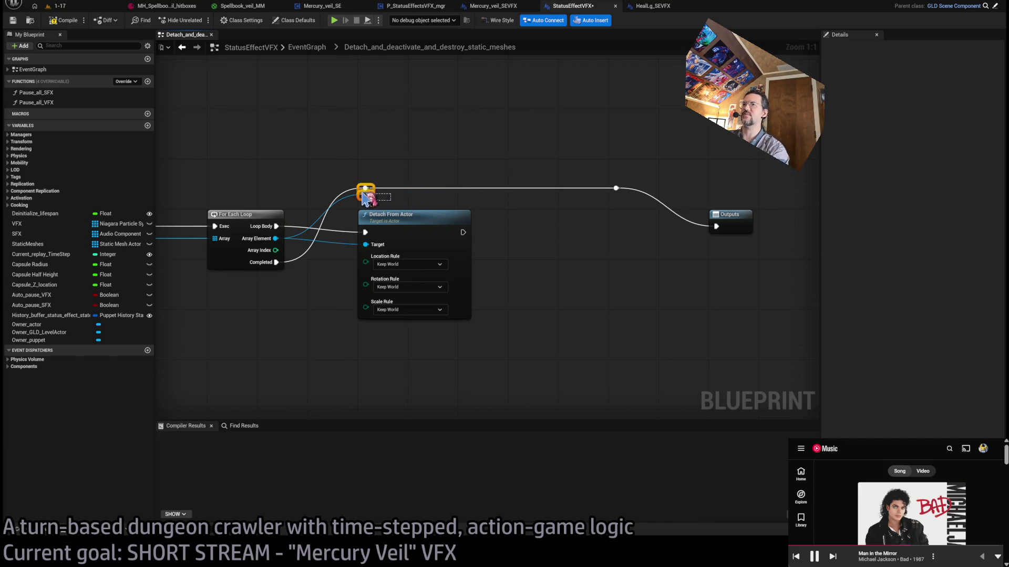
click(366, 194)
key(Delete)
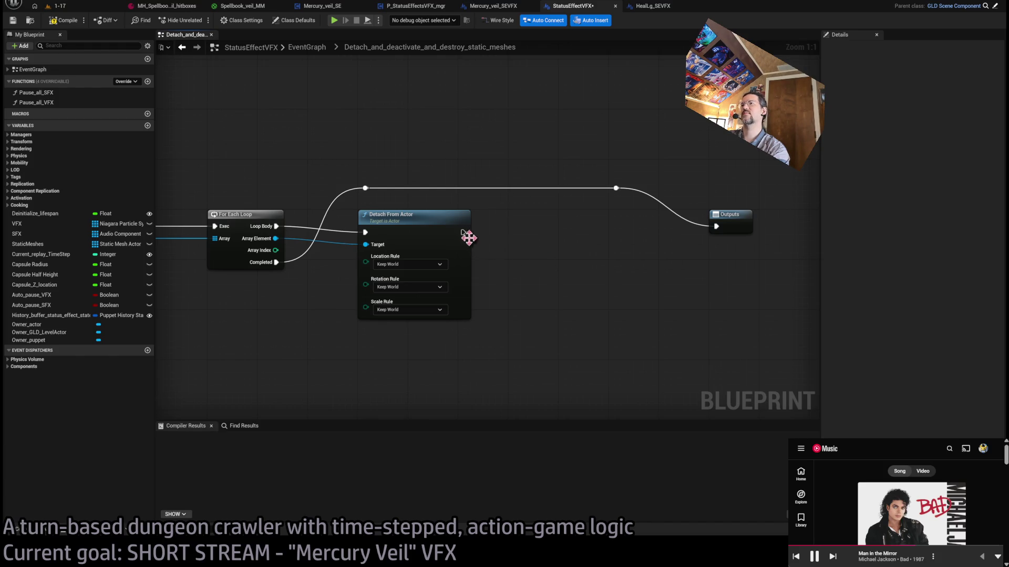
- Add a Destroy Actor node after Detach From Actor and arrange it with the Outputs node
drag(462, 232, 542, 241)
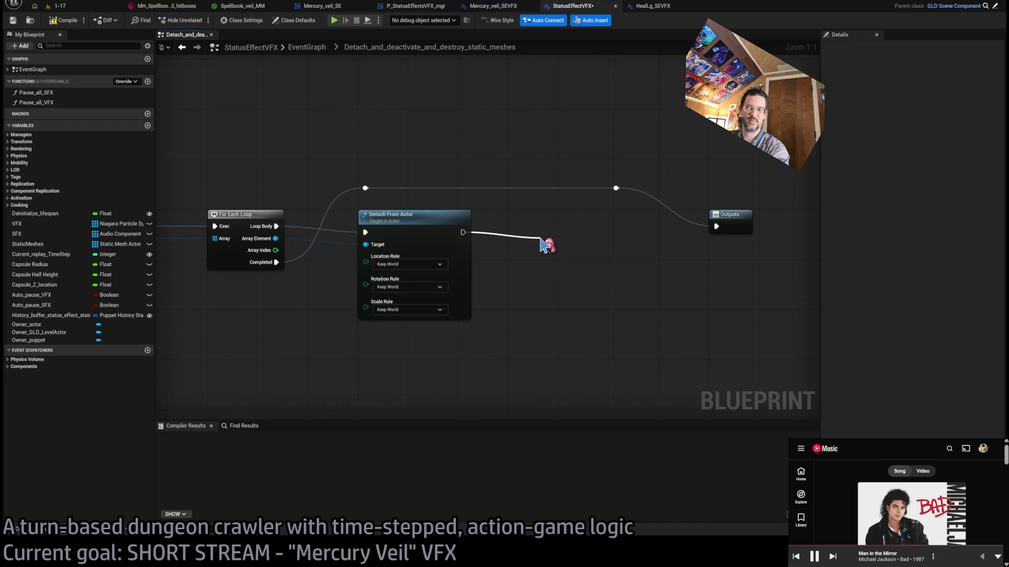
key(Return)
drag(578, 252, 537, 220)
drag(723, 215, 672, 216)
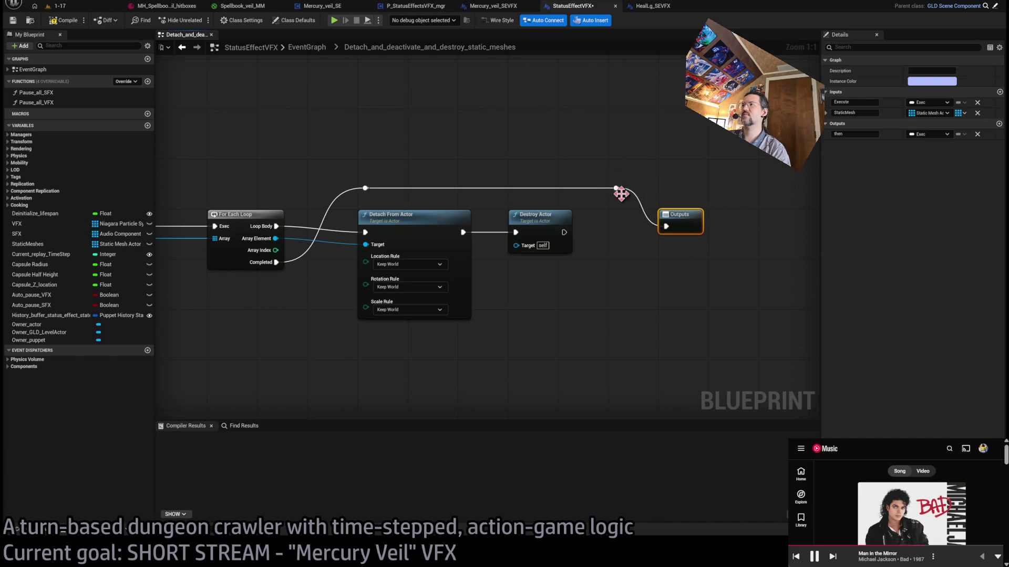
drag(620, 194, 570, 194)
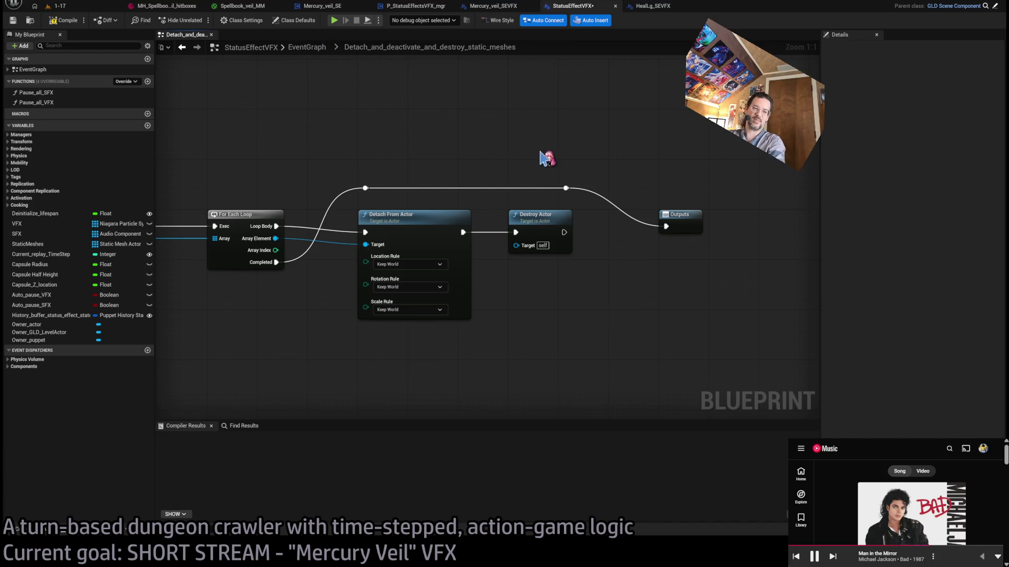
- Replace Destroy Actor with a Set Life Span node after Detach From Actor, In Lifespan 2.0
click(557, 246)
key(Delete)
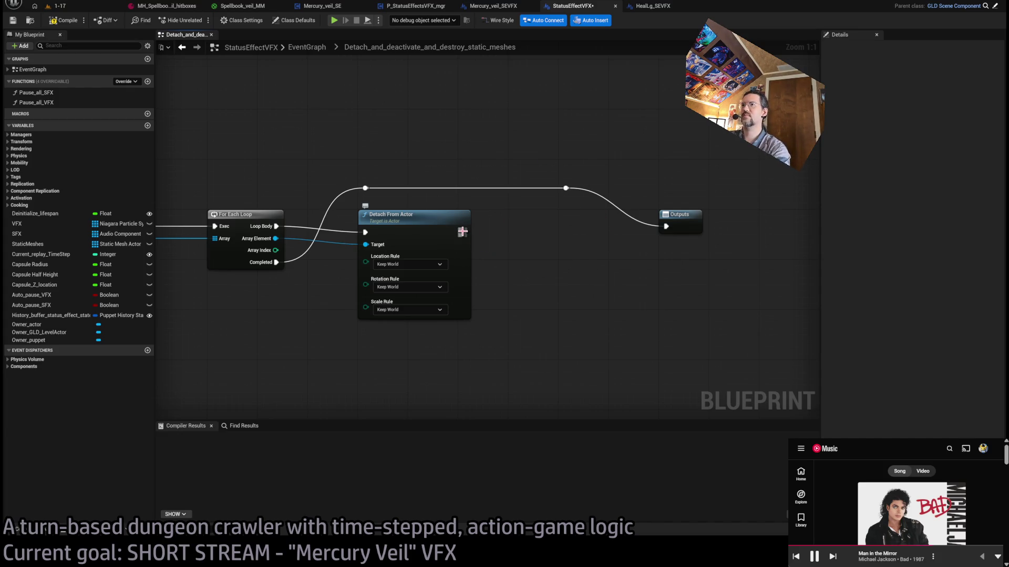
mouse_move(462, 232)
mouse_down()
mouse_move(520, 239)
mouse_move(508, 149)
mouse_move(462, 237)
mouse_move(524, 240)
mouse_up()
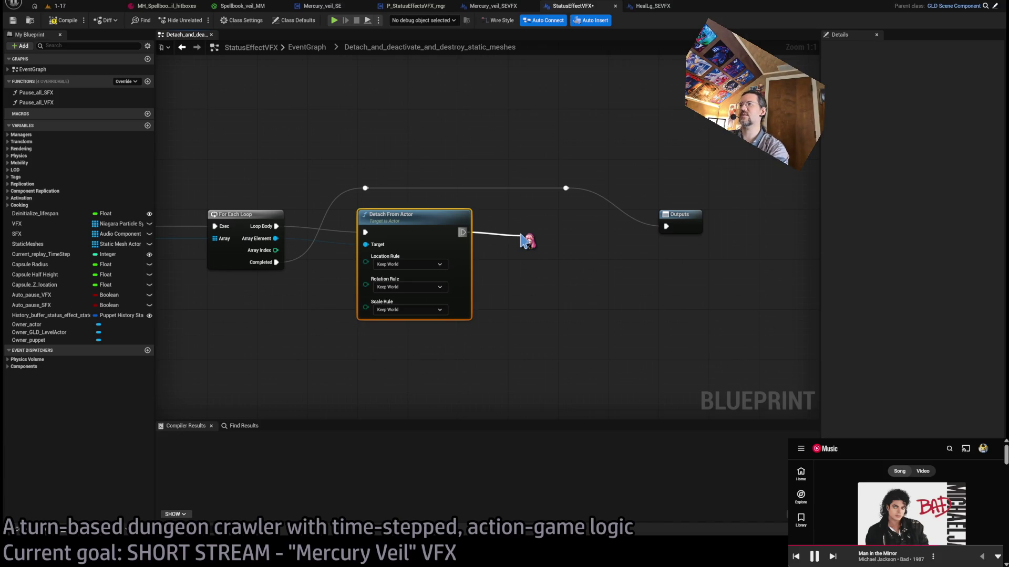
drag(523, 239, 520, 235)
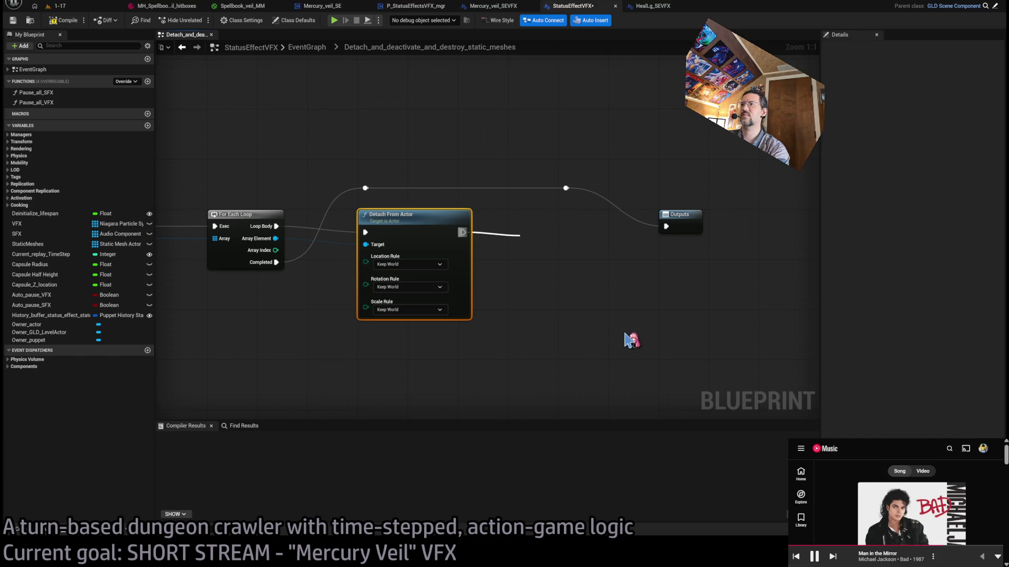
click(632, 341)
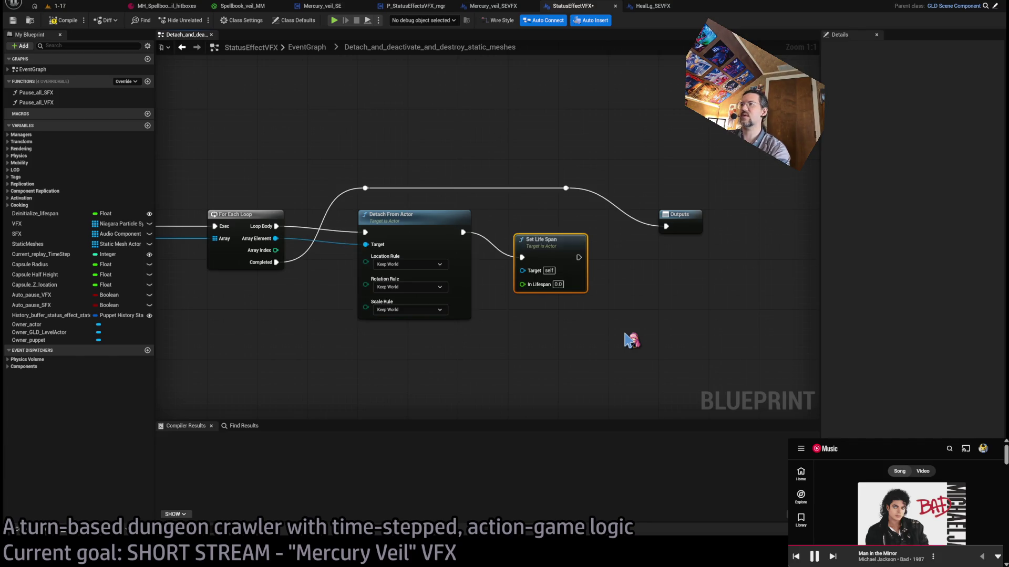
click(551, 260)
text(2)
click(615, 325)
- Wire Array Element to Set Life Span's Target, tidy the reroute, and recompile without errors
click(62, 20)
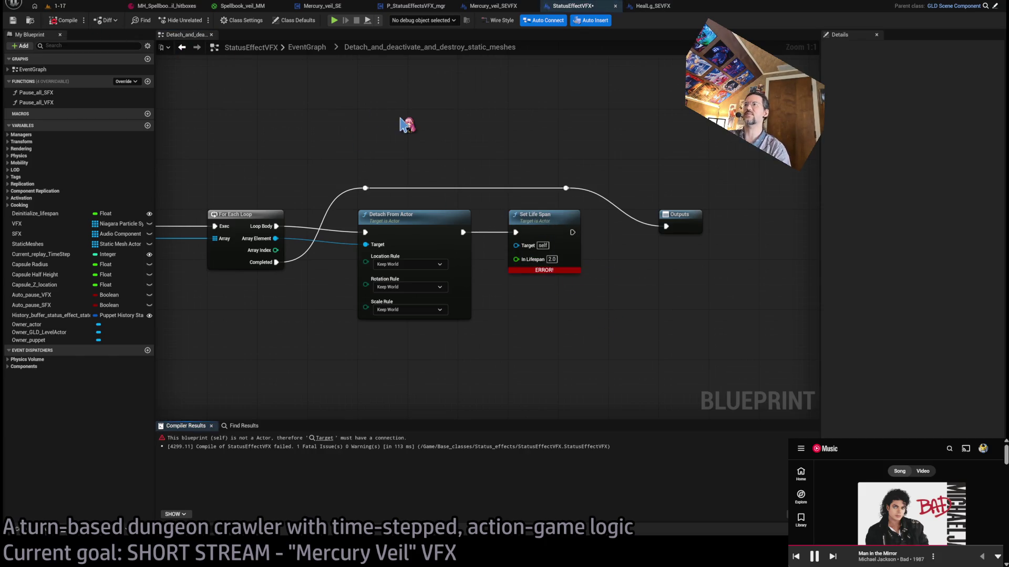
drag(516, 245, 276, 239)
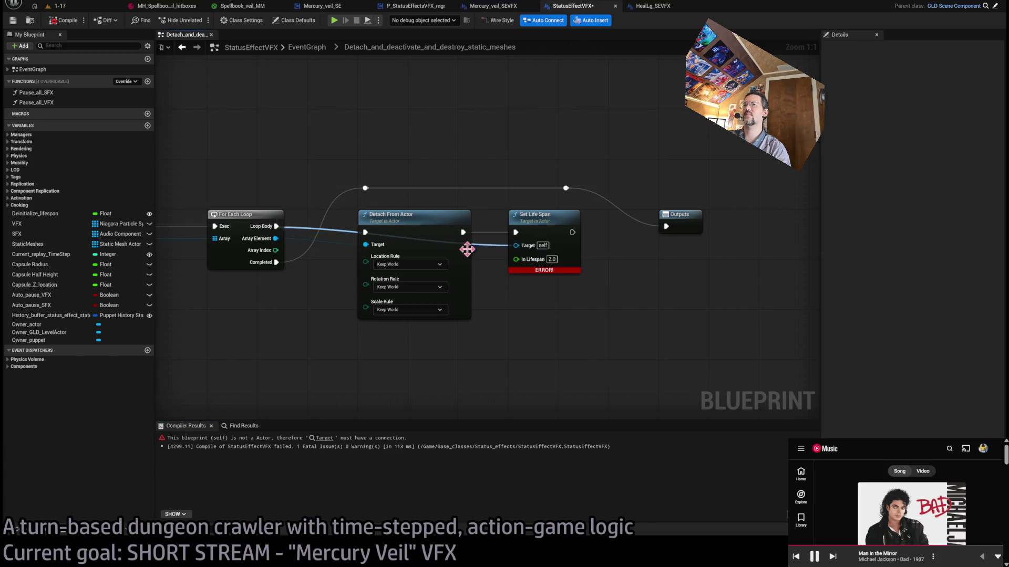
mouse_move(516, 246)
mouse_down()
mouse_move(281, 253)
mouse_move(276, 239)
mouse_up()
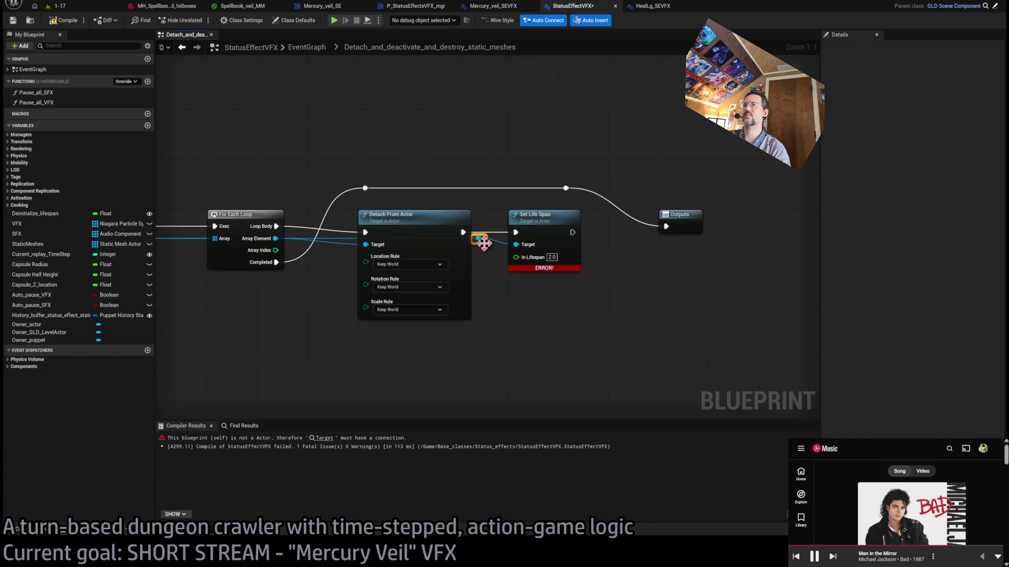
mouse_move(484, 243)
mouse_down()
mouse_move(371, 199)
mouse_move(471, 199)
mouse_up()
click(456, 137)
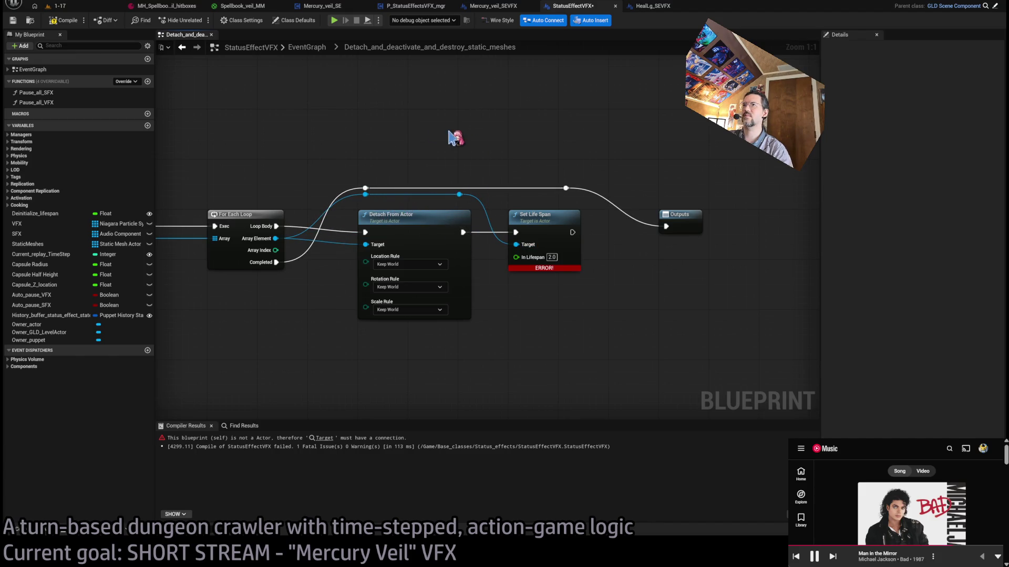
click(84, 23)
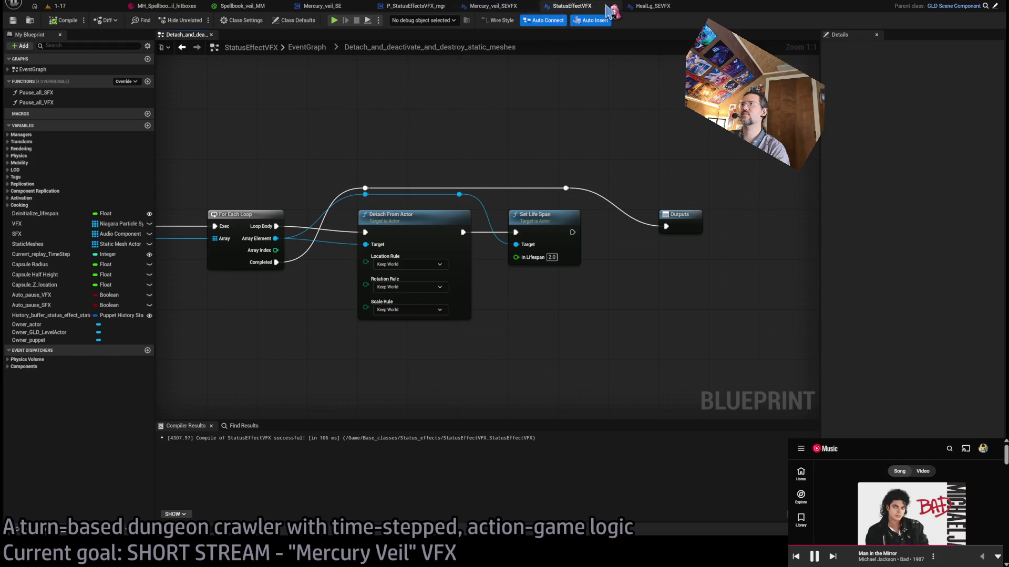
click(651, 8)
click(483, 6)
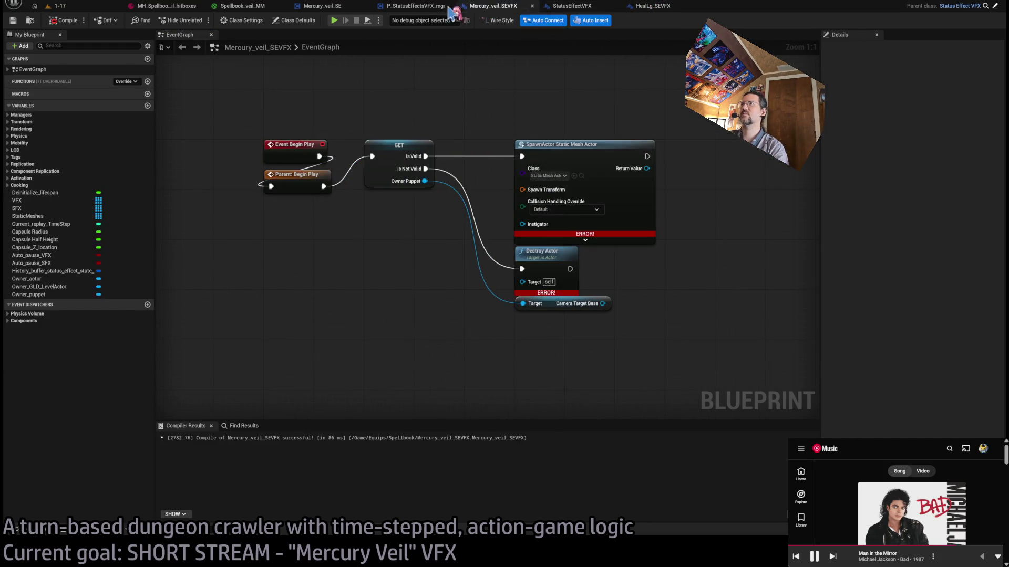
click(379, 6)
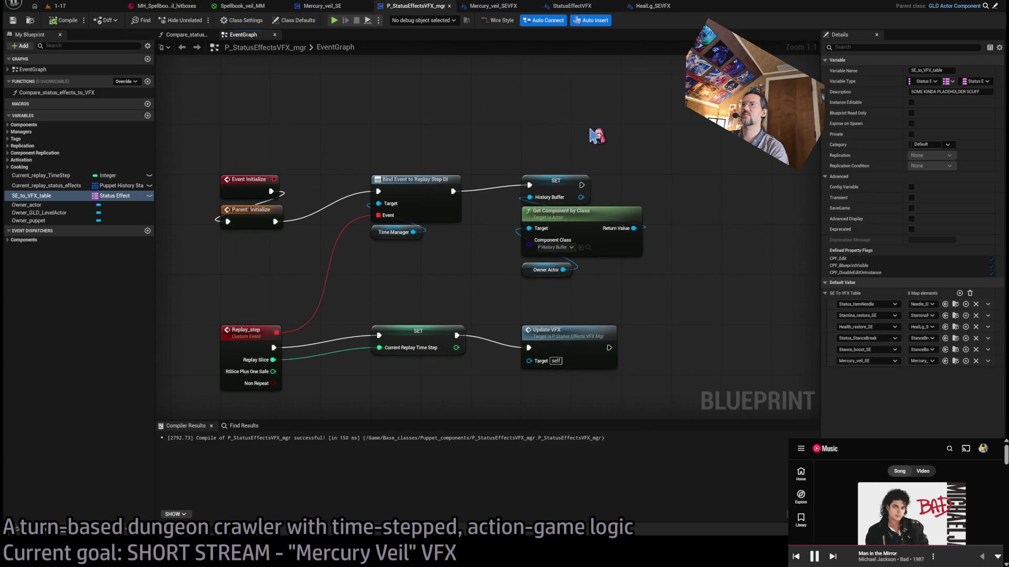
drag(649, 146, 562, 150)
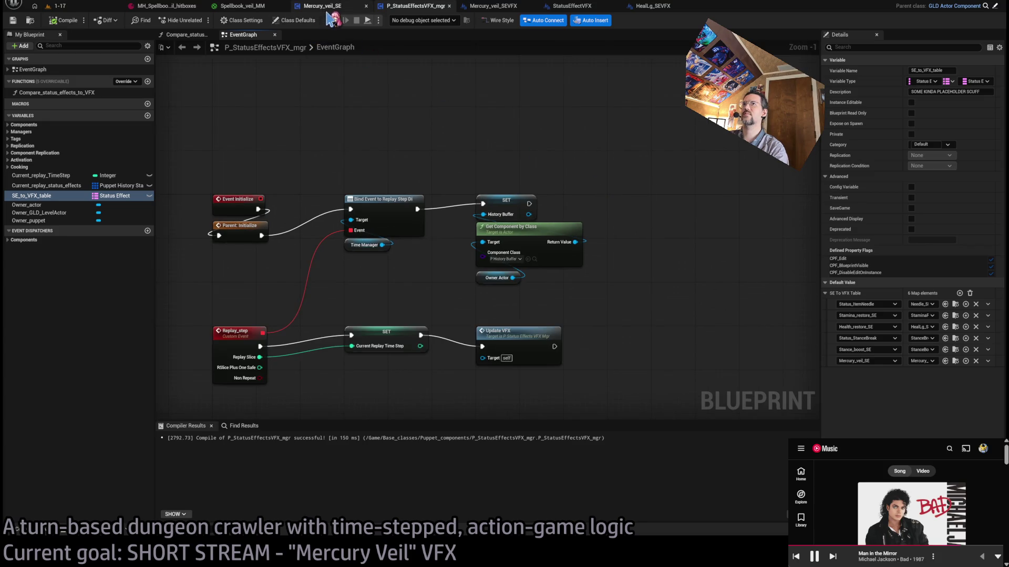
click(322, 6)
click(415, 6)
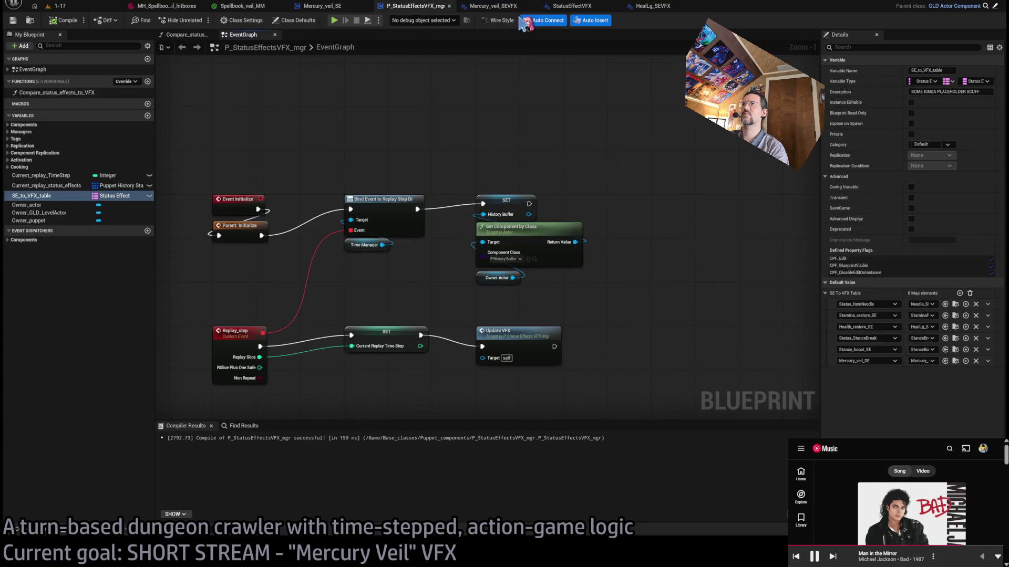
click(573, 7)
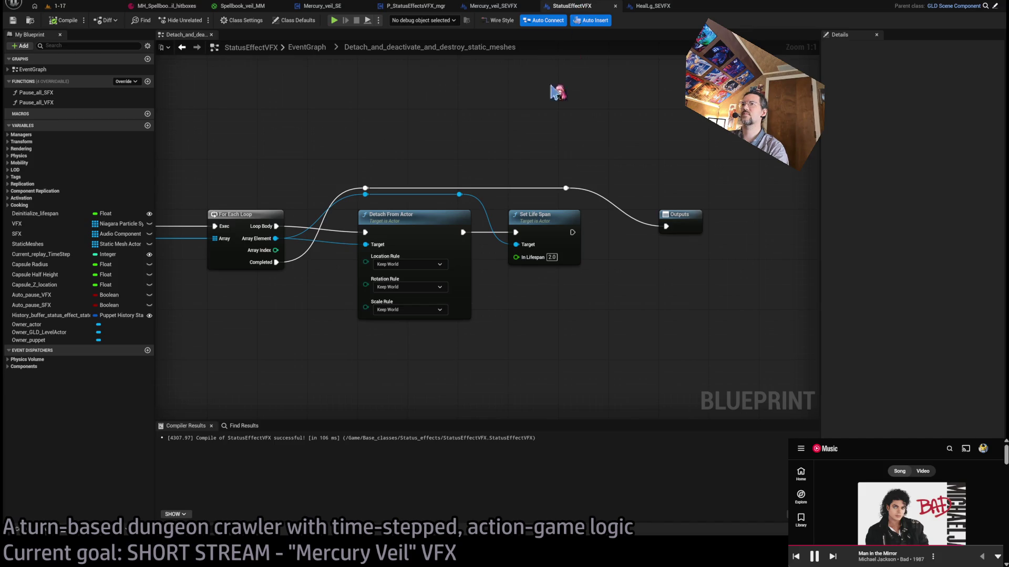
click(656, 9)
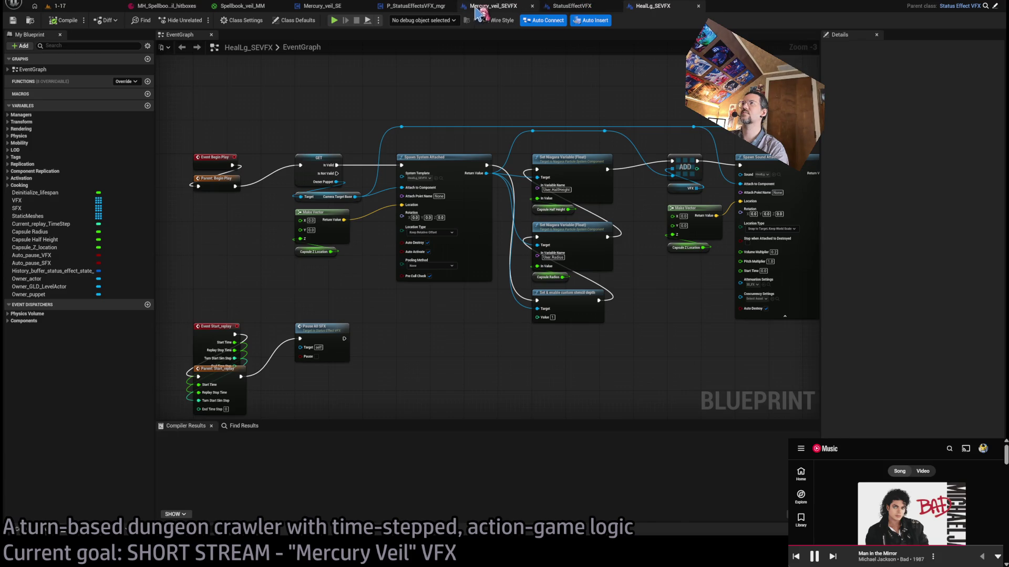
click(493, 6)
drag(661, 198, 588, 215)
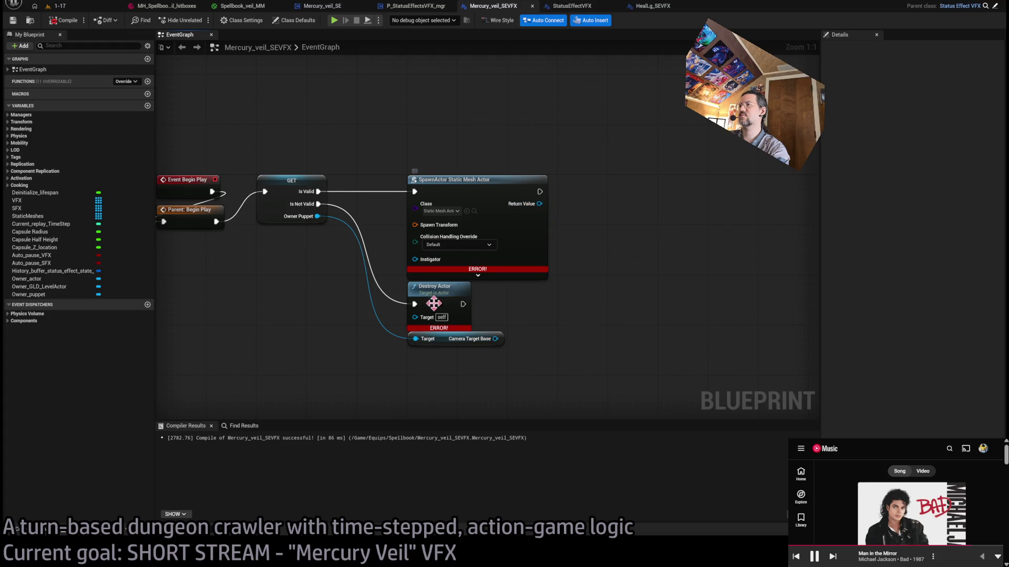
- Replace Destroy Actor with a Destroy Self For Real call wired from Is Not Valid
drag(428, 315, 498, 302)
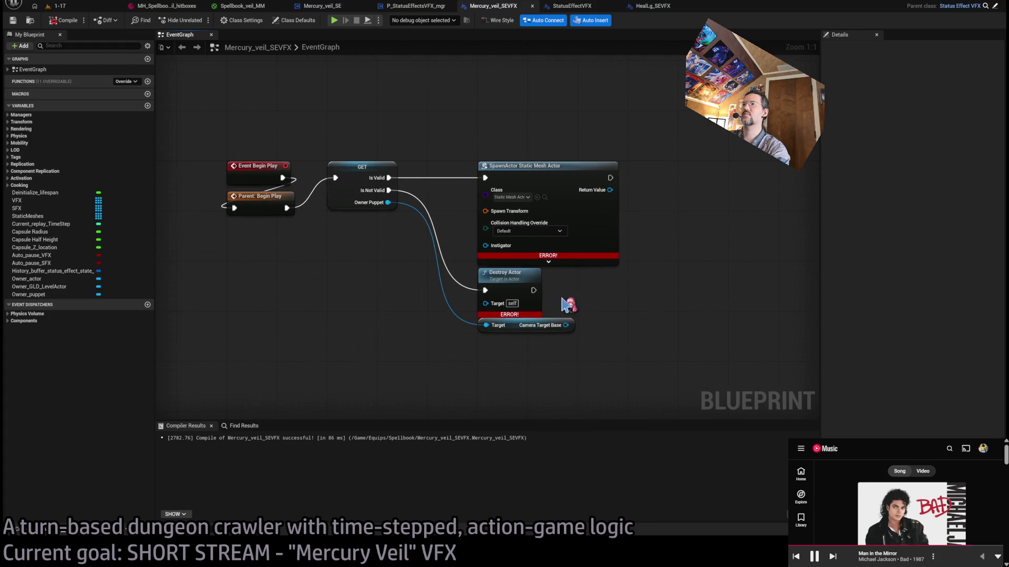
click(513, 308)
key(Delete)
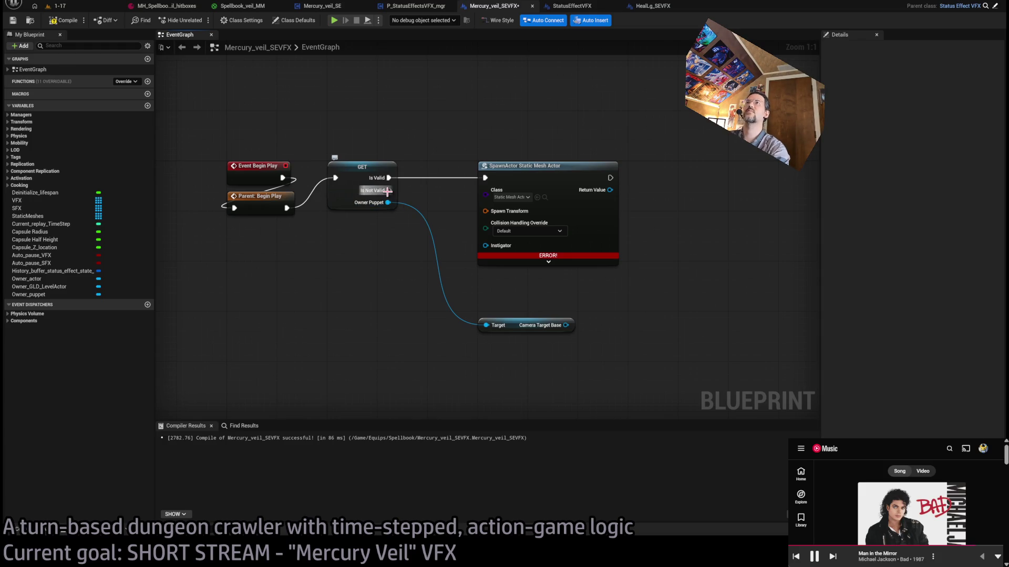
mouse_move(387, 191)
mouse_down()
mouse_move(481, 321)
mouse_move(476, 283)
mouse_up()
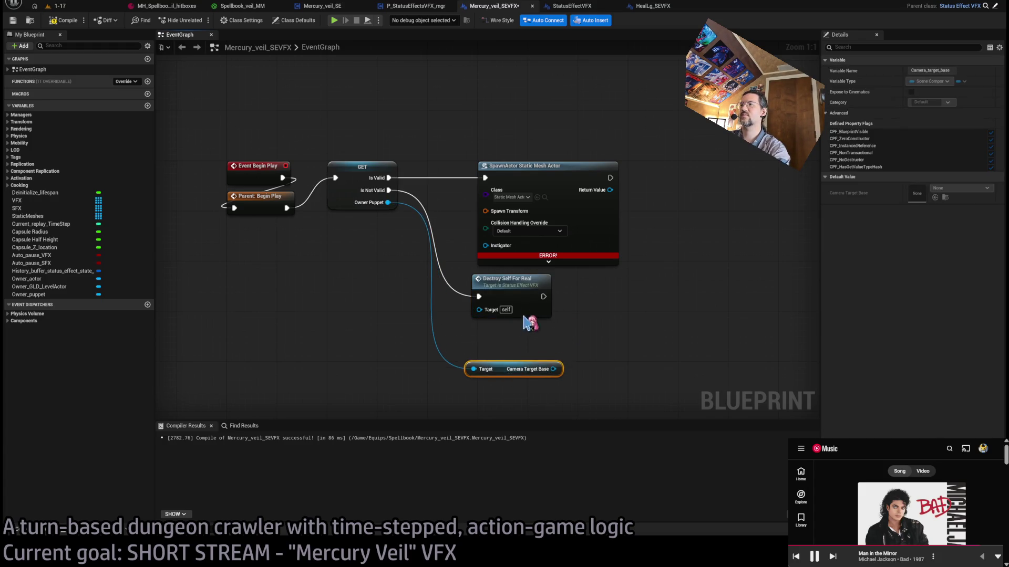
click(523, 317)
- Rename the Destroy_self_for_real event to Destroy_self_via_timer, then compile and save StatusEffectVFX
double_click(513, 285)
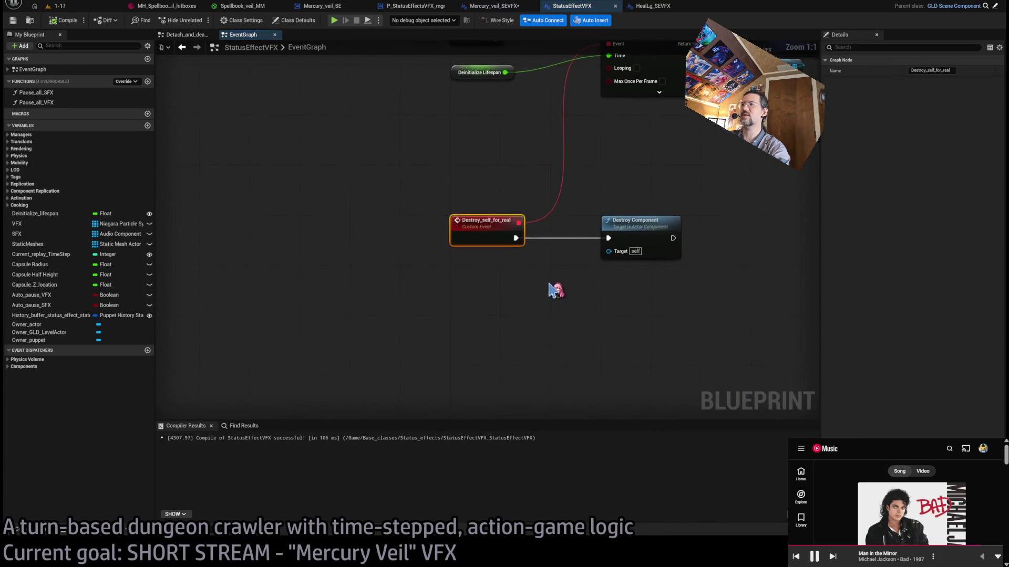
scroll(529, 304, down, 2)
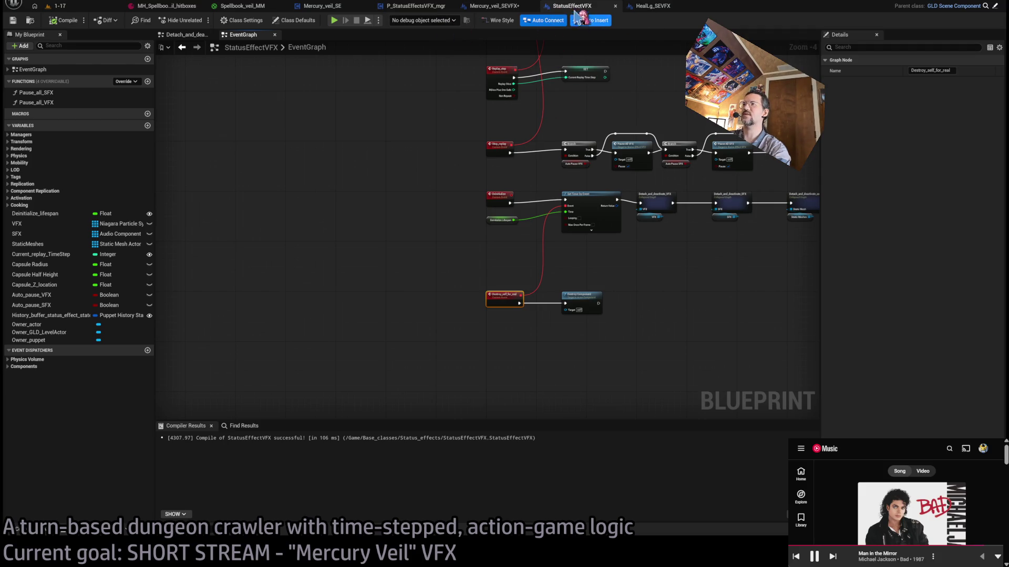
scroll(519, 296, up, 4)
double_click(532, 290)
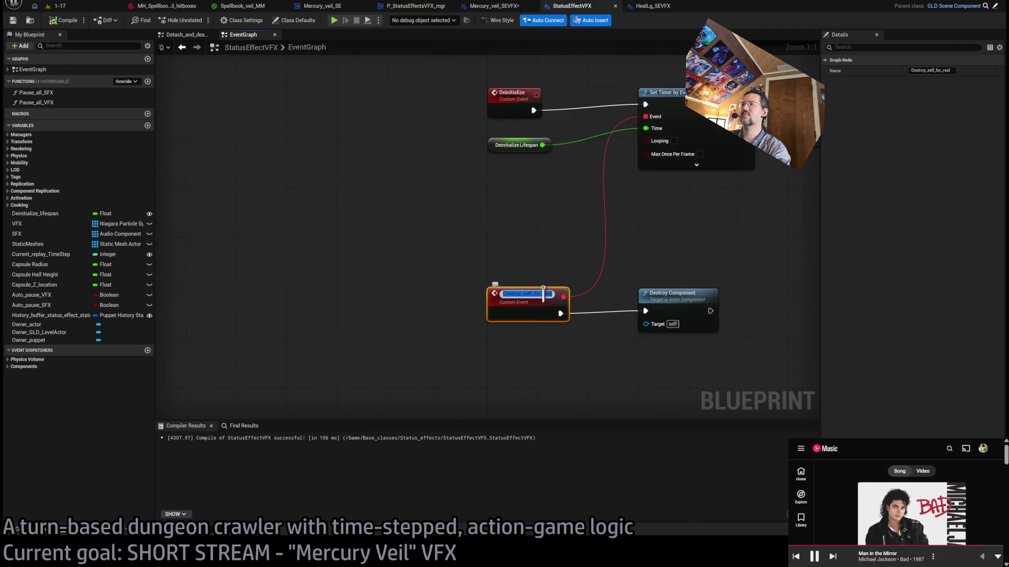
text(via_timer)
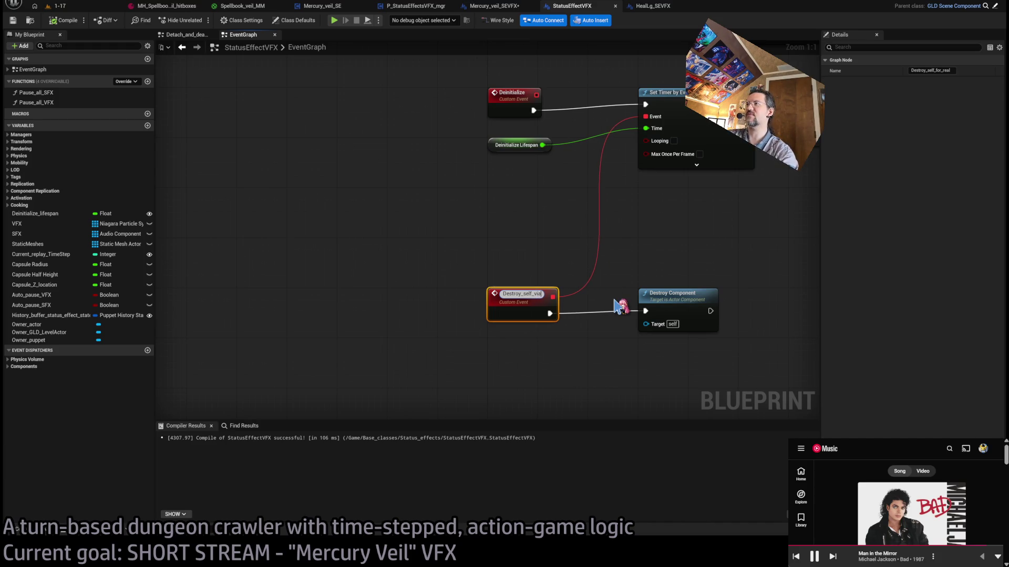
key(Return)
click(533, 226)
key(ctrl+s)
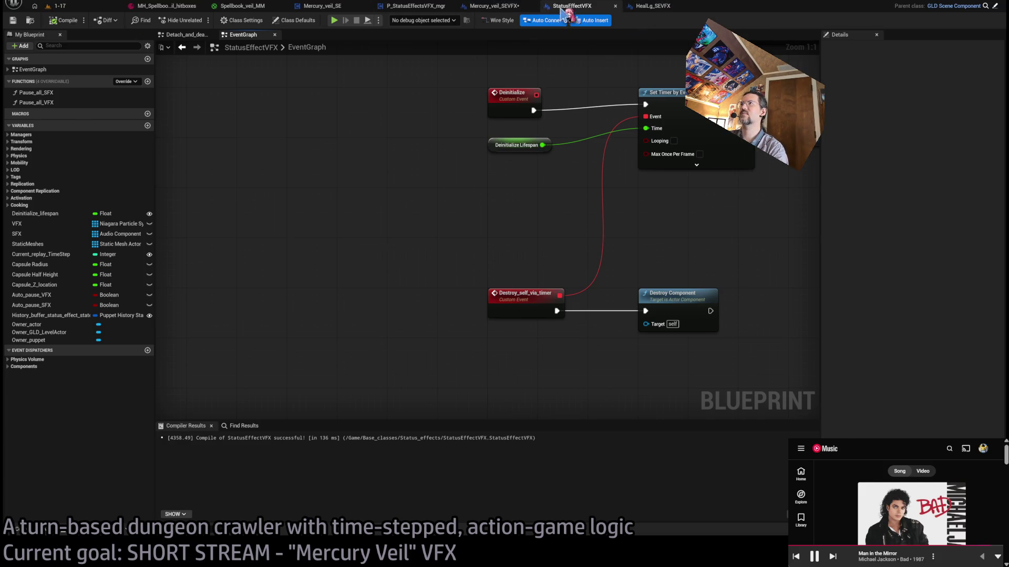
click(525, 8)
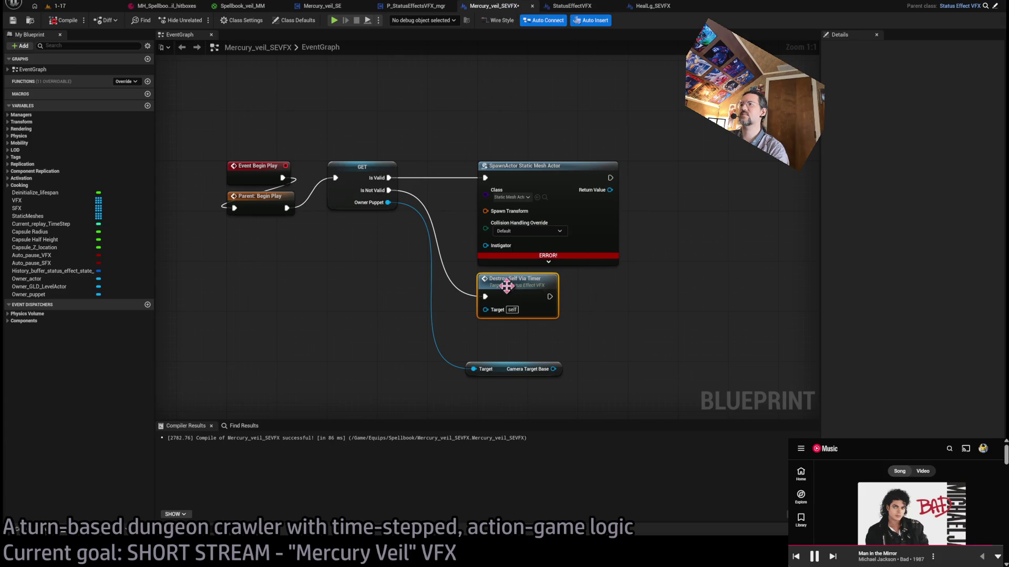
- Replace Destroy Self Via Timer with a Destroy Component node wired from Is Not Valid
key(Delete)
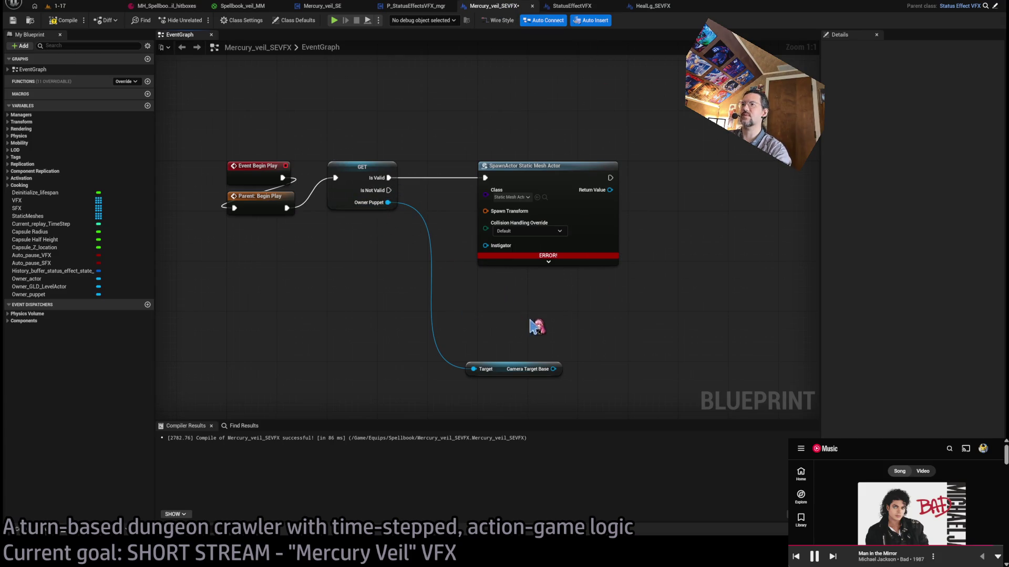
key(ctrl+v)
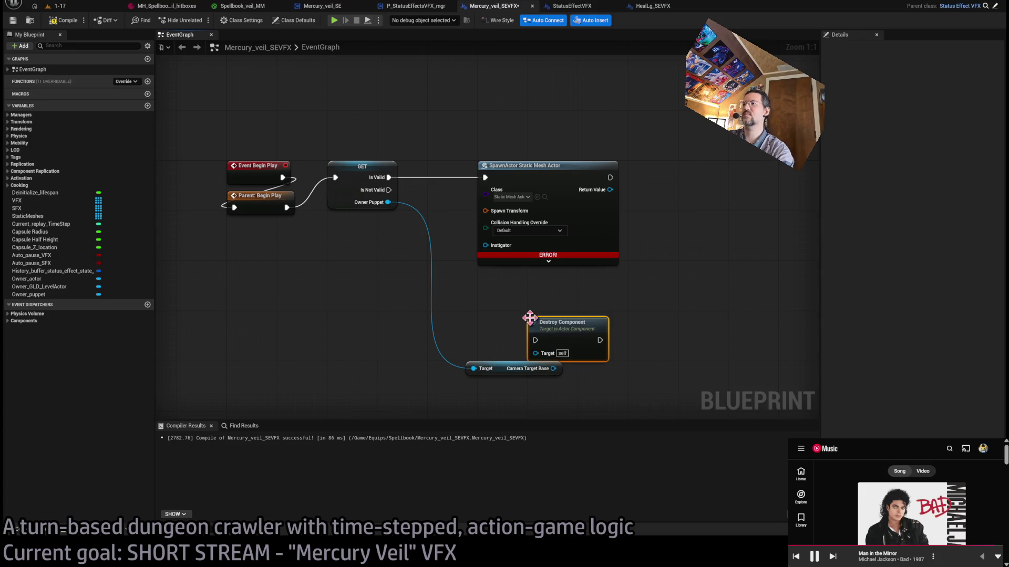
drag(536, 326, 388, 189)
drag(528, 298, 530, 324)
drag(503, 374, 509, 299)
drag(528, 336, 528, 386)
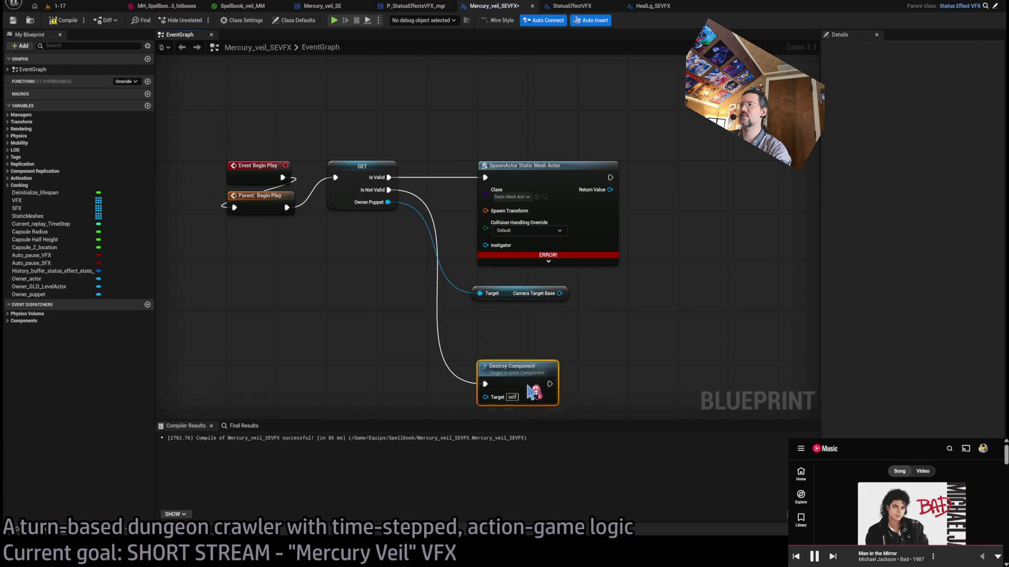
- Expand the SpawnActor node's advanced pins and wire Owner Puppet into its Owner input
click(568, 260)
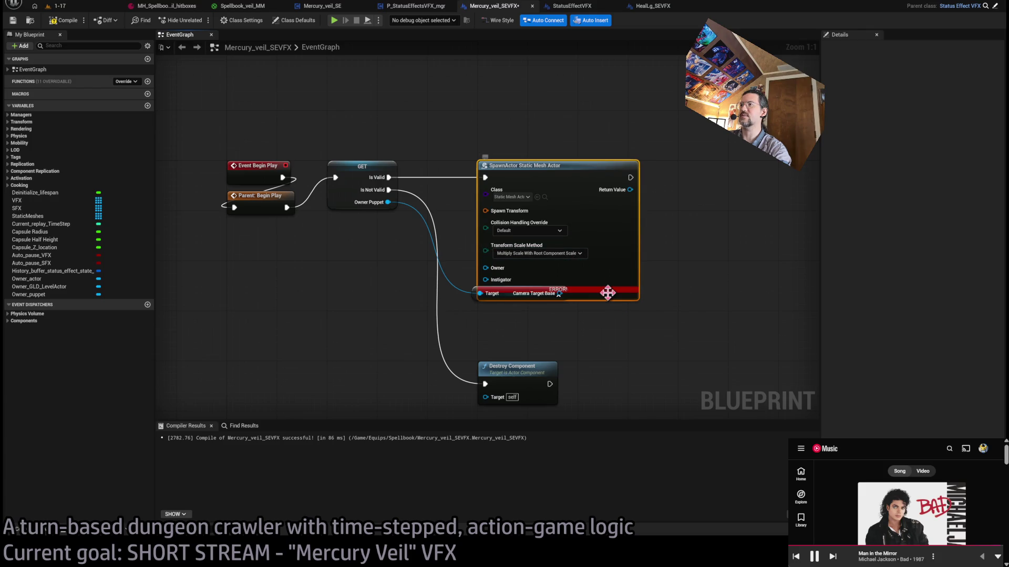
drag(608, 293, 610, 268)
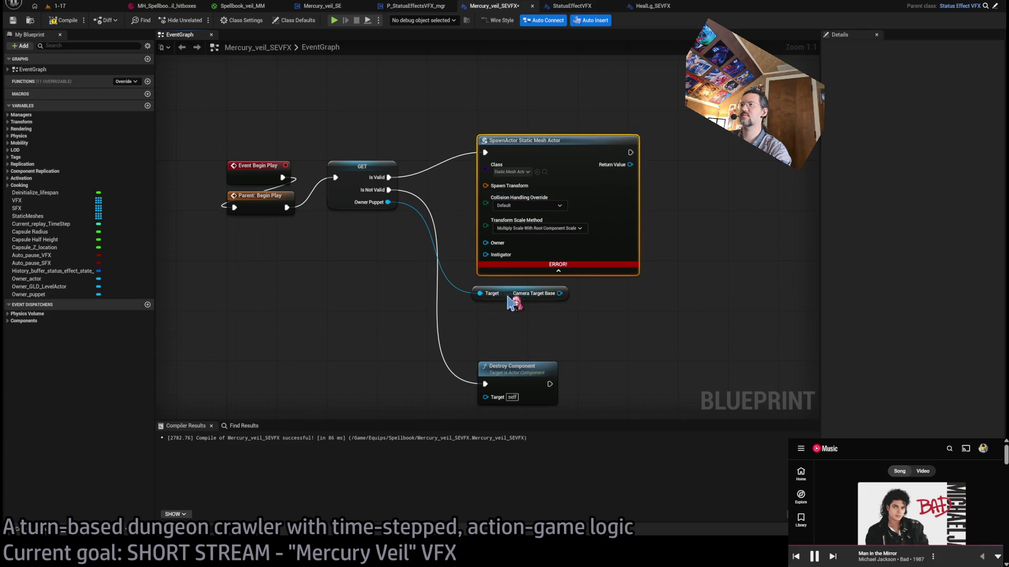
drag(507, 298, 514, 322)
drag(523, 142, 531, 169)
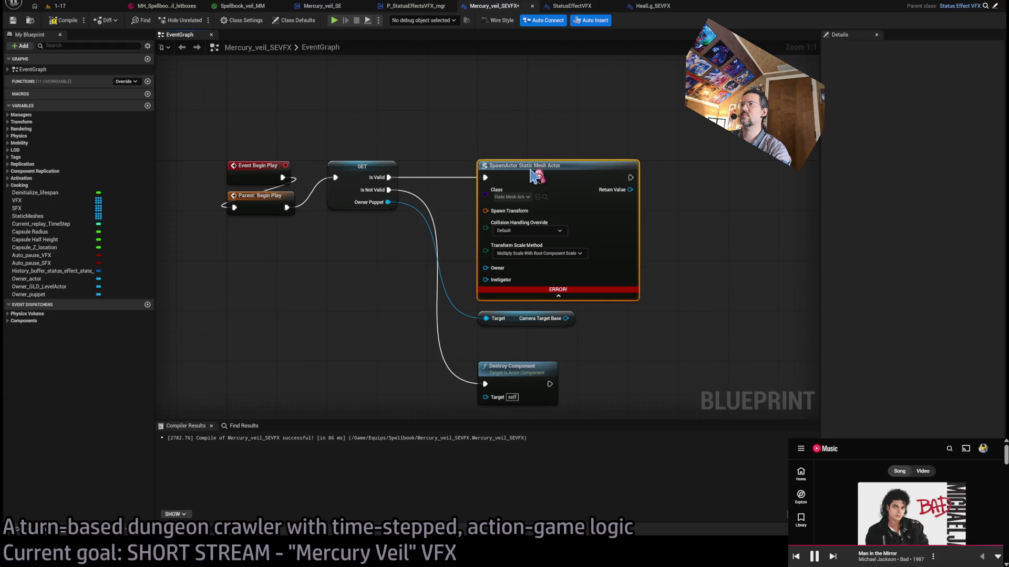
mouse_move(566, 318)
mouse_down()
mouse_move(552, 288)
mouse_move(485, 268)
mouse_up()
alt+click(490, 268)
drag(388, 202, 485, 268)
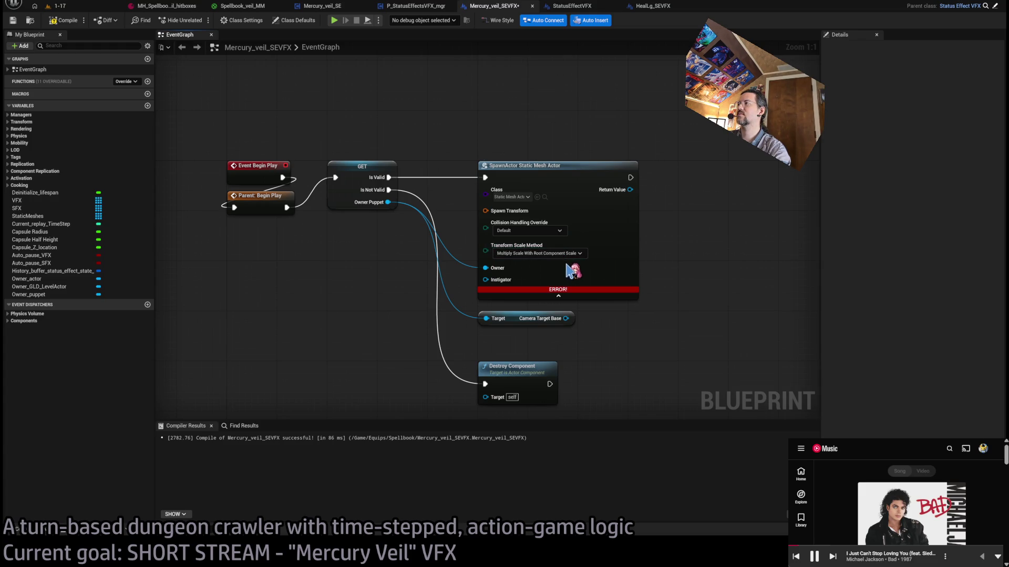
- Attach the spawned actor to Camera Target Base with an Attach Actor To Component node
click(558, 296)
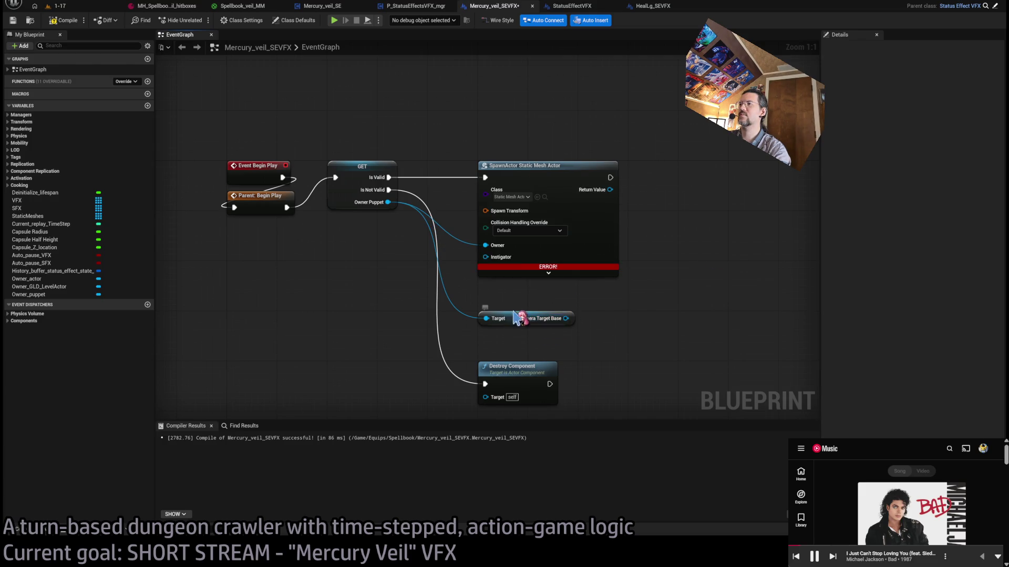
drag(518, 318, 517, 288)
drag(526, 215, 577, 229)
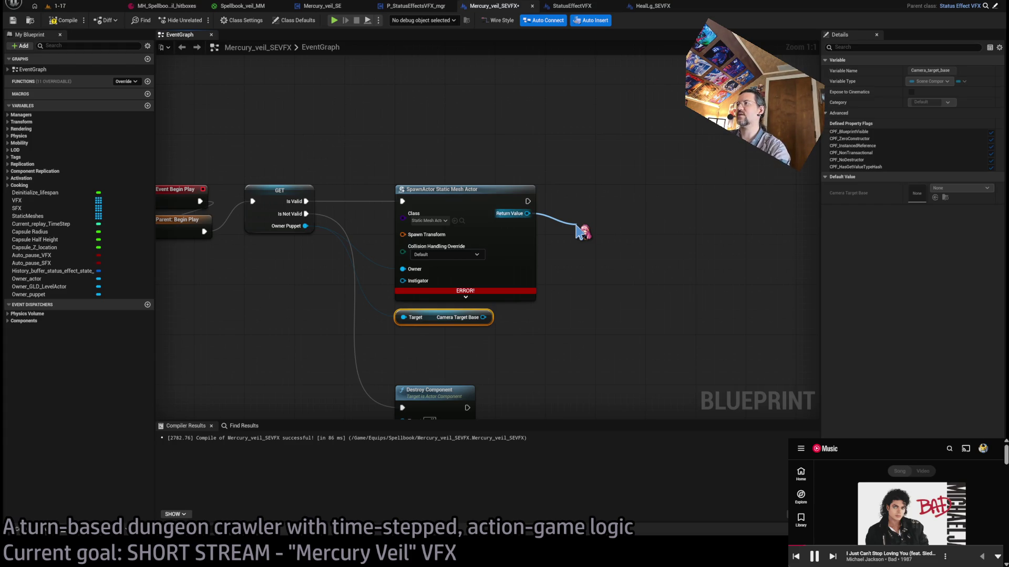
drag(577, 229, 577, 229)
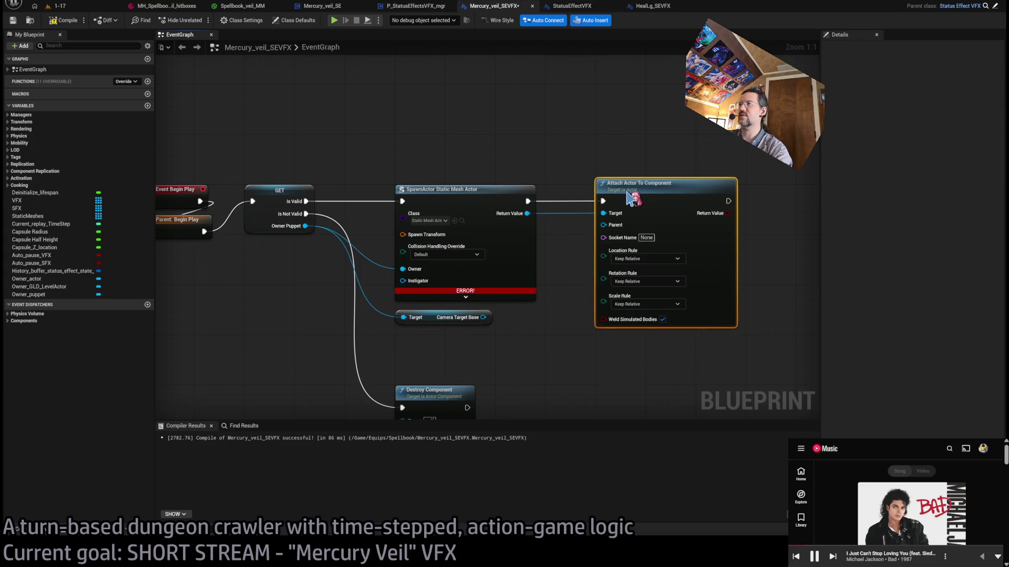
drag(483, 317, 622, 234)
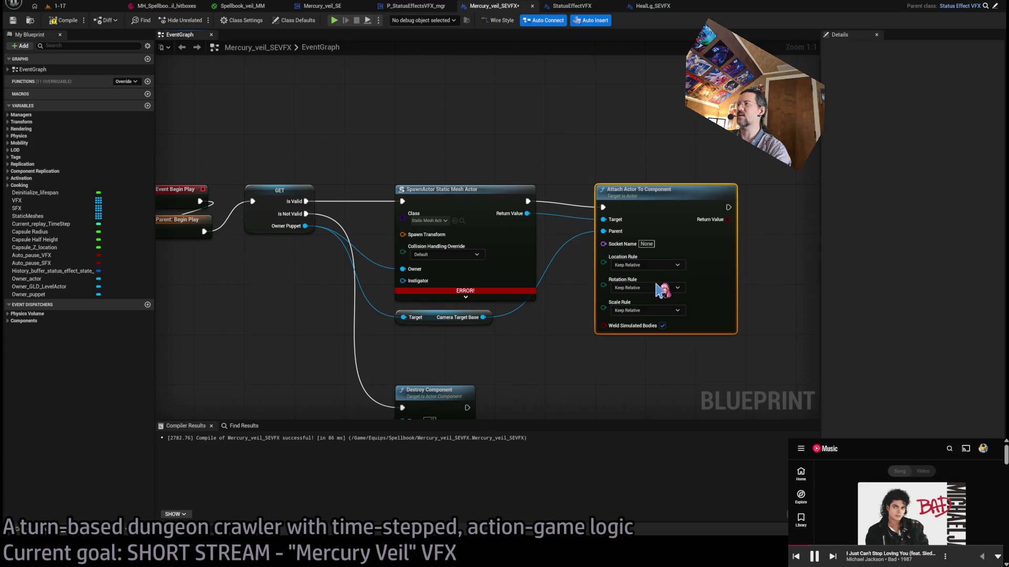
- Move the Attach Actor To Component node right of the SpawnActor node
scroll(651, 266, down, 1)
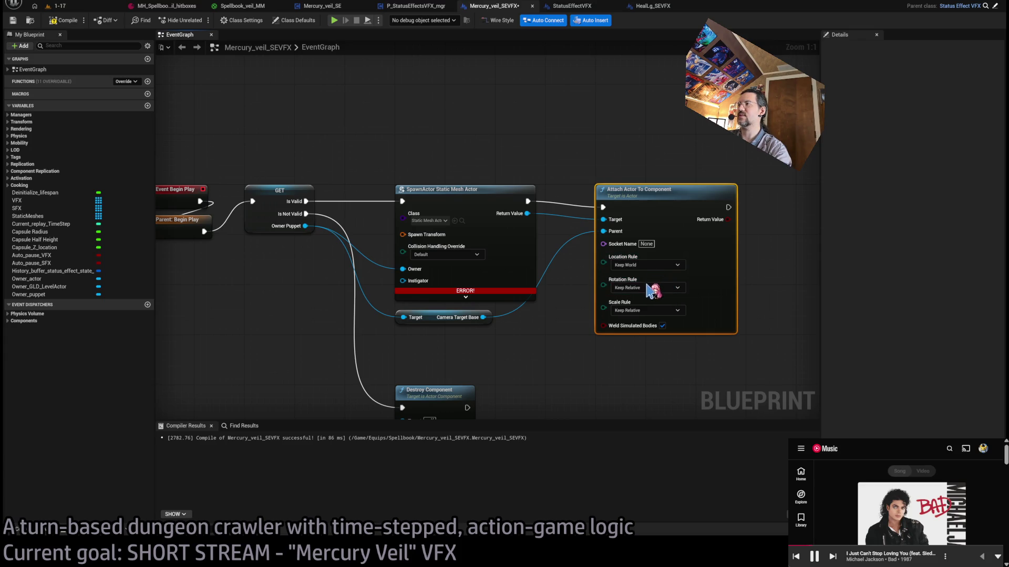
scroll(652, 265, down, 1)
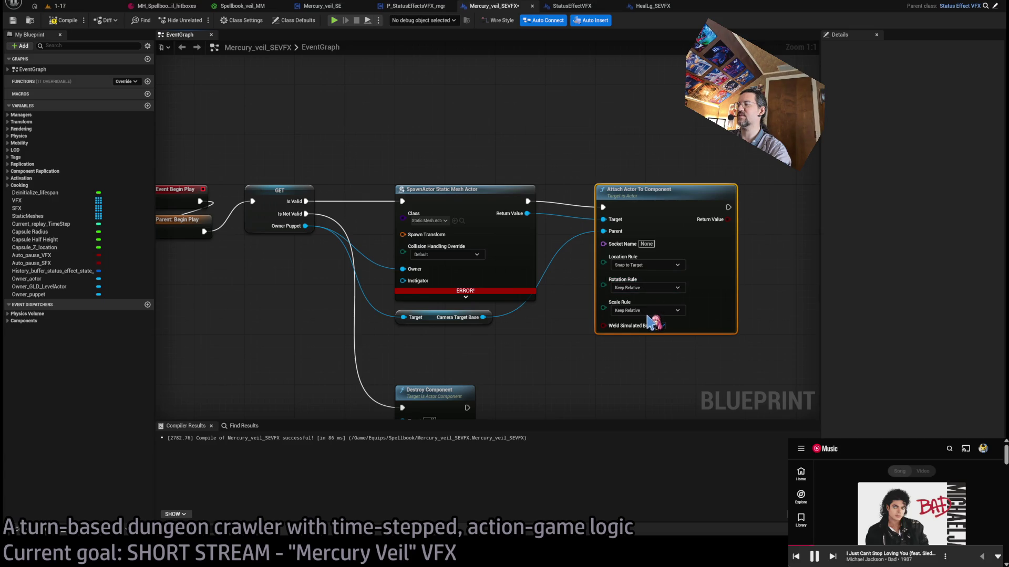
scroll(647, 288, down, 2)
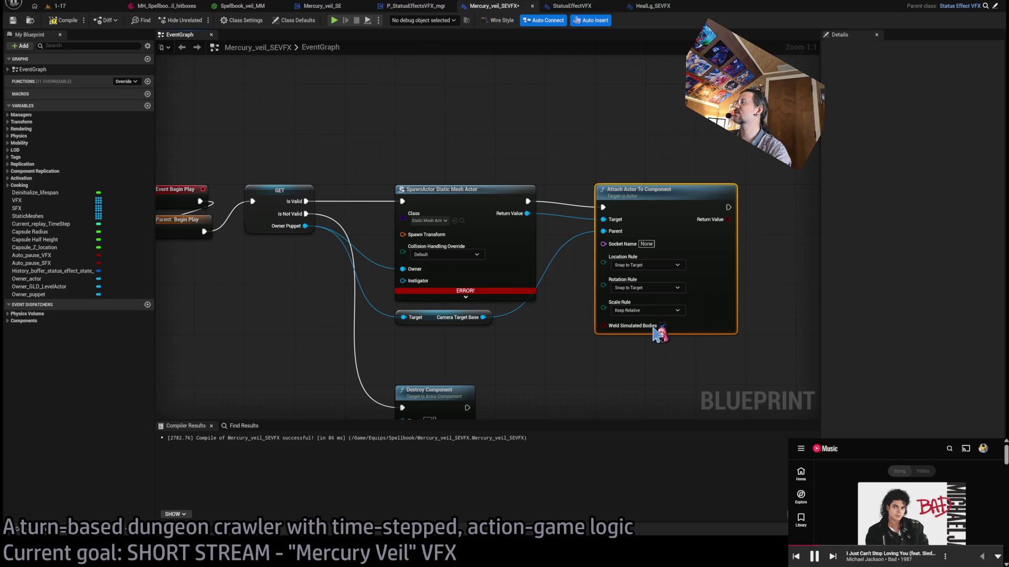
click(574, 335)
click(446, 185)
drag(634, 194, 757, 189)
mouse_move(527, 213)
mouse_down()
mouse_move(645, 301)
mouse_move(728, 213)
mouse_up()
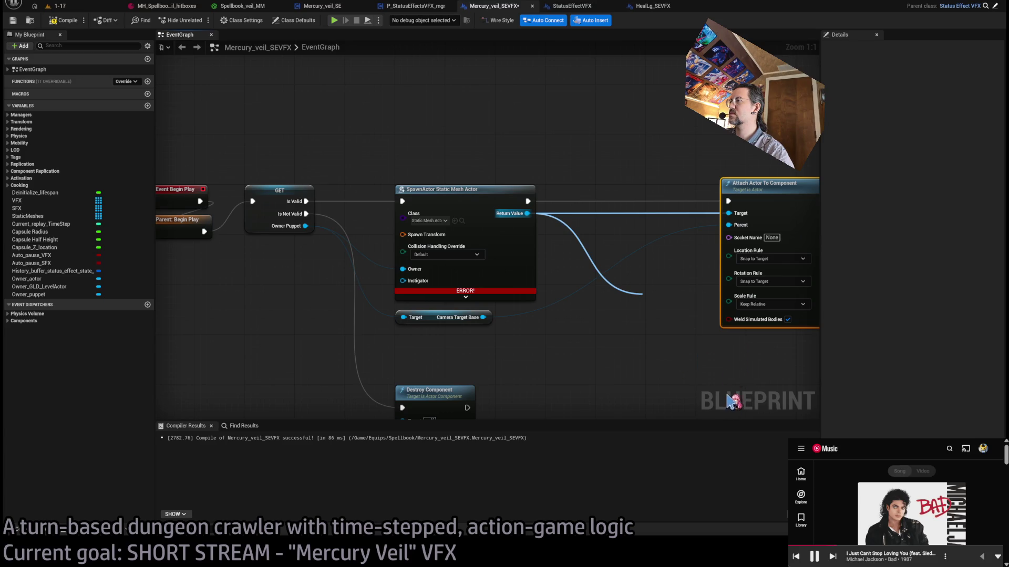
- Reposition the attach node, check the SpawnActor class setting, and compile to find errors
key(ctrl+v)
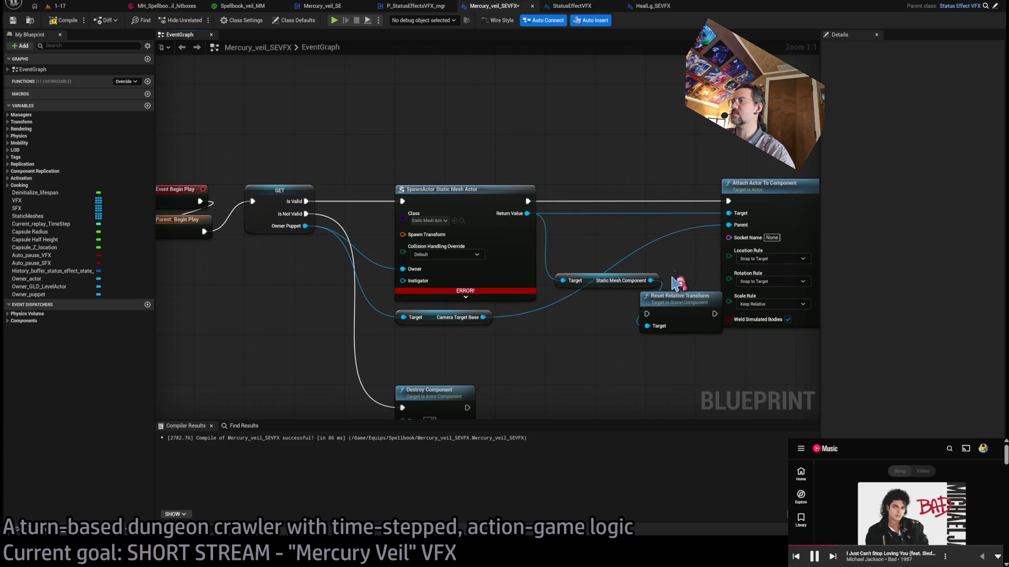
key(Delete)
drag(694, 184, 575, 194)
click(349, 211)
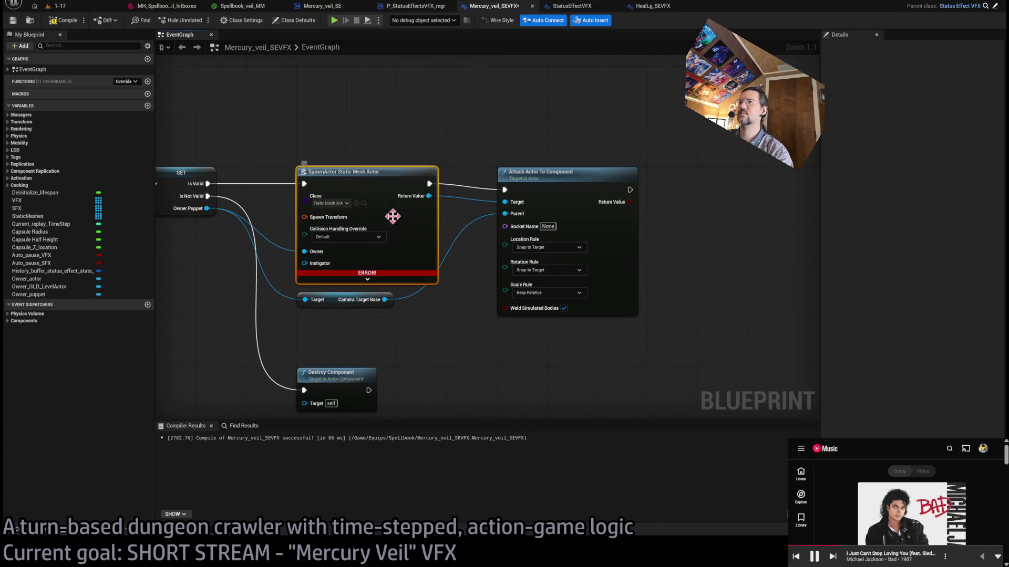
click(380, 154)
click(395, 211)
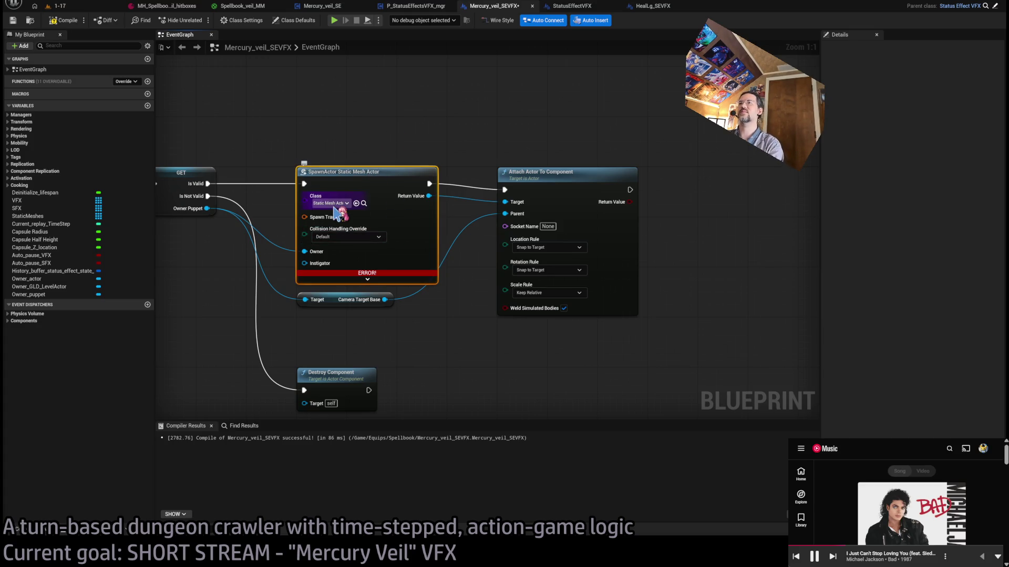
click(62, 20)
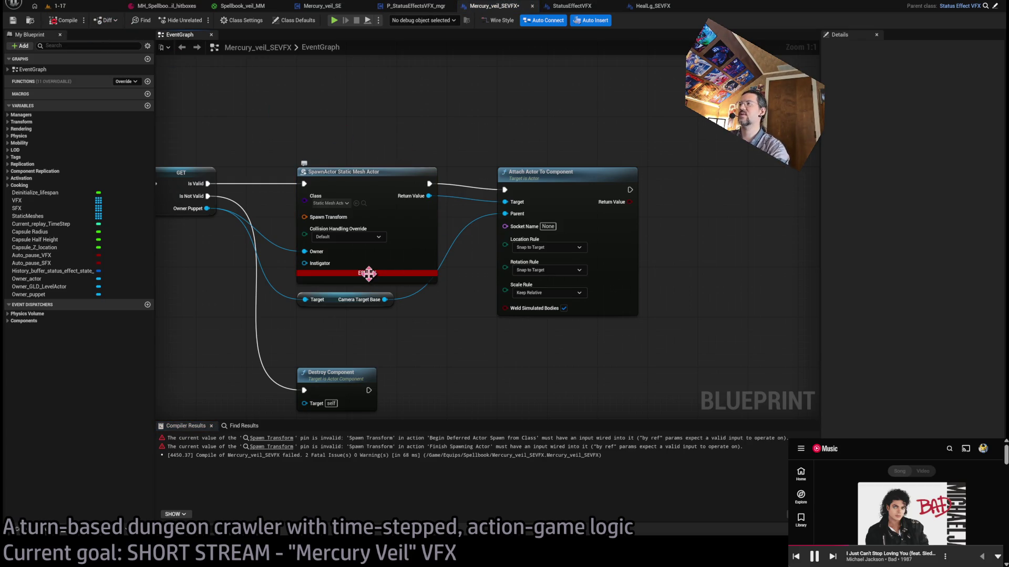
- Split the Spawn Transform pin into location, rotation and scale, then recompile
drag(482, 210, 344, 270)
drag(482, 209, 345, 254)
drag(509, 293, 515, 337)
click(494, 215)
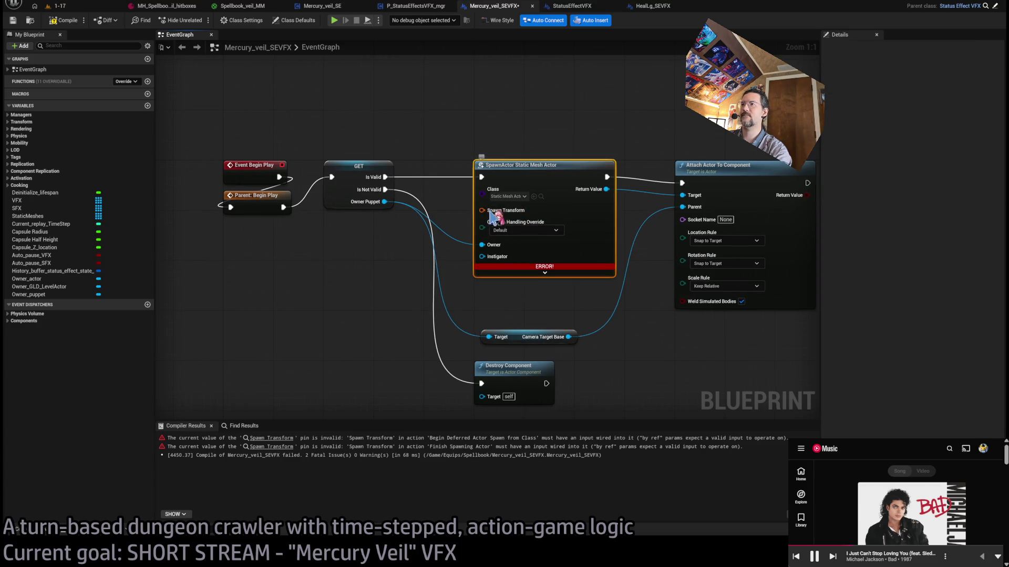
click(517, 247)
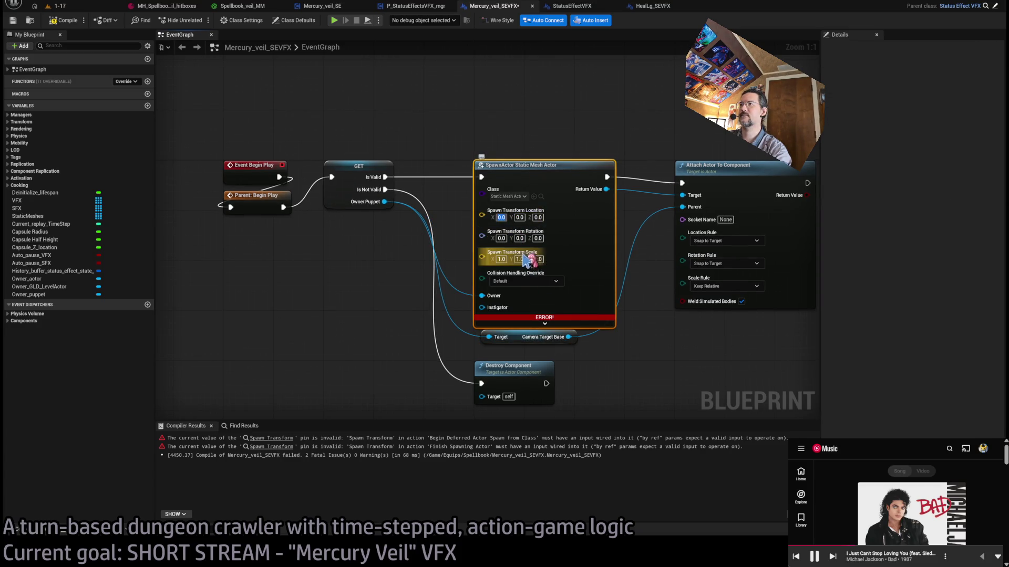
click(79, 23)
- Lower Camera Target Base and Destroy Component, and place Static Mesh Component below Set Static Mesh
drag(526, 330, 520, 331)
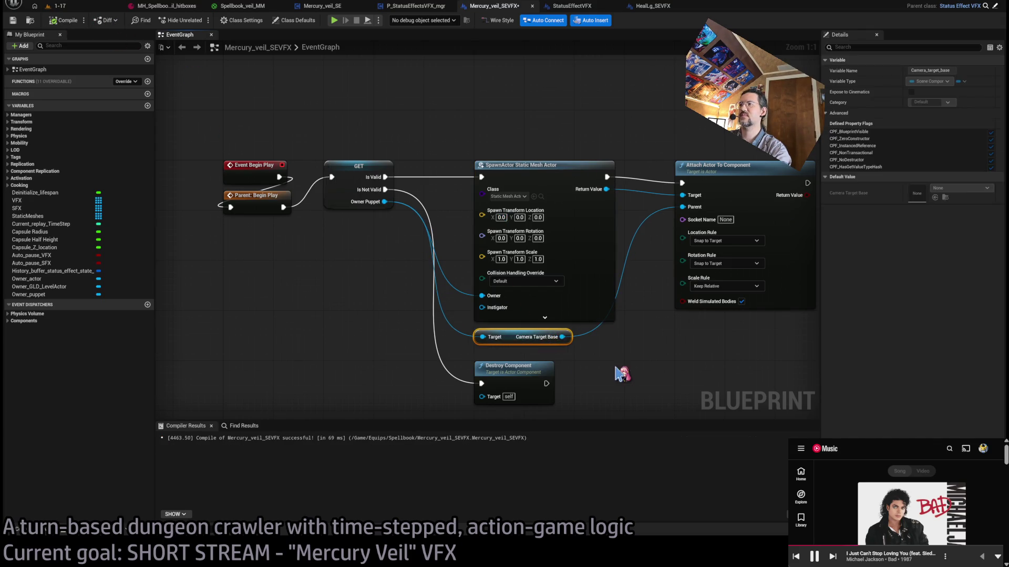
drag(622, 334, 531, 334)
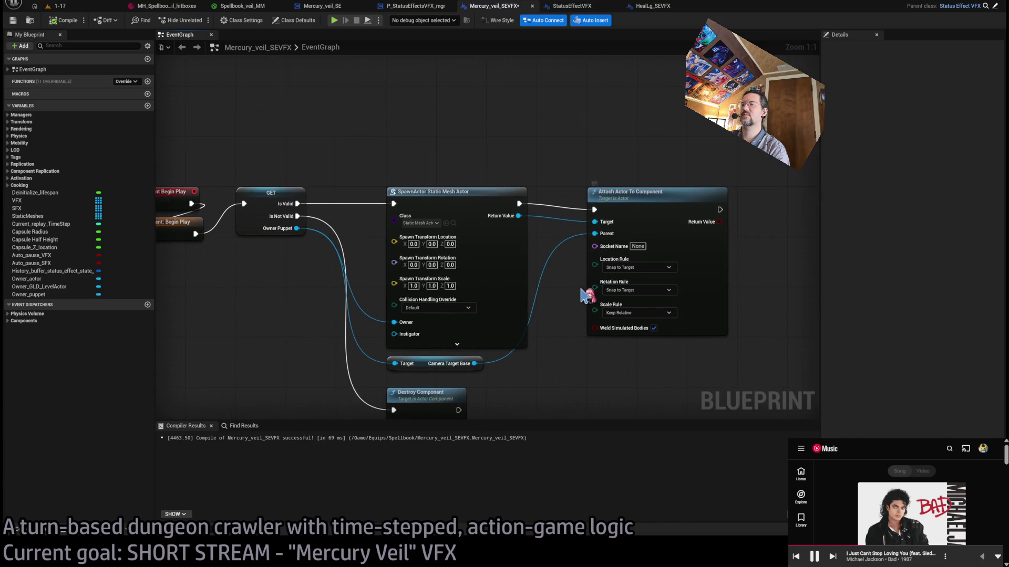
scroll(504, 338, down, 1)
drag(436, 354, 436, 398)
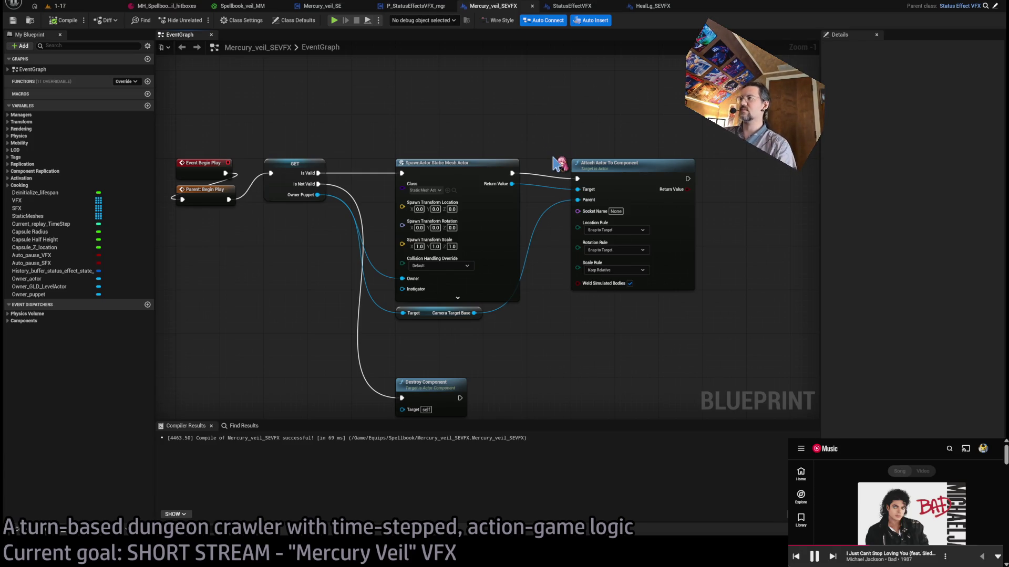
mouse_move(772, 206)
mouse_down()
mouse_move(478, 201)
mouse_move(625, 197)
mouse_up()
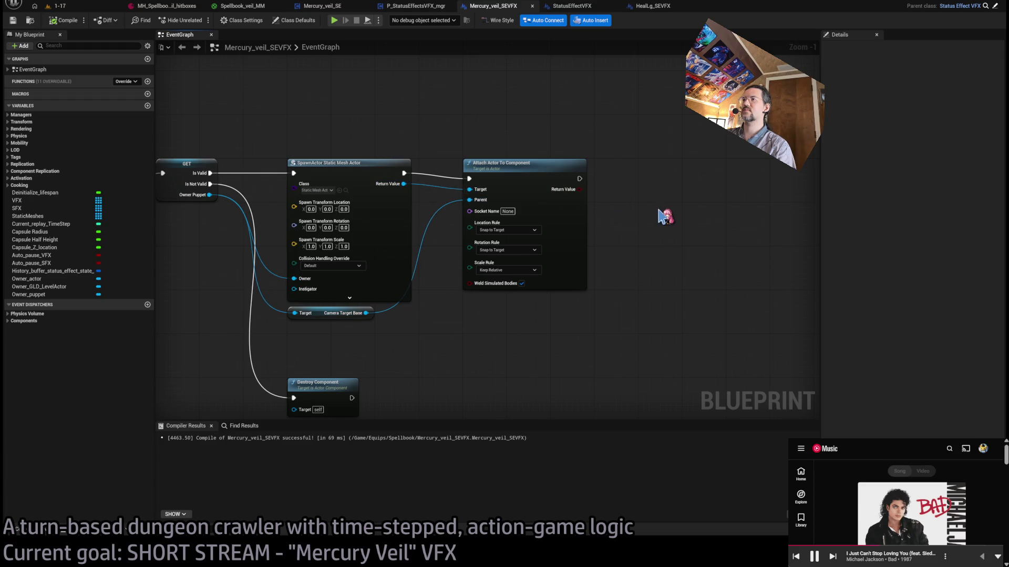
mouse_move(457, 176)
mouse_down()
mouse_move(575, 192)
mouse_move(464, 185)
mouse_move(478, 153)
mouse_move(590, 158)
mouse_move(642, 207)
mouse_up()
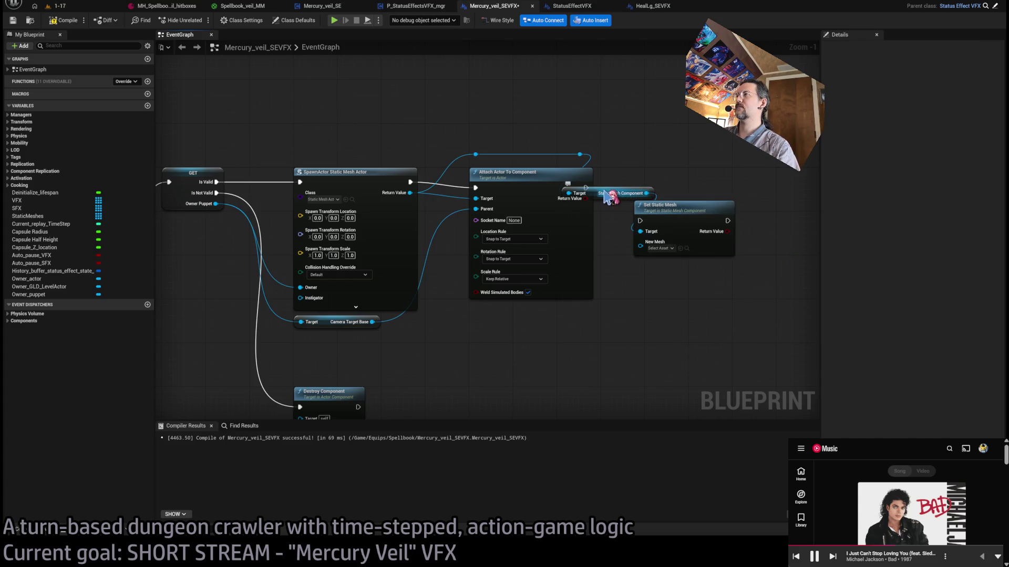
drag(609, 197, 677, 272)
- Reposition the Set Static Mesh pair and set its New Mesh to Sphere_geo_1m
shift+click(671, 219)
drag(671, 219, 682, 186)
click(685, 149)
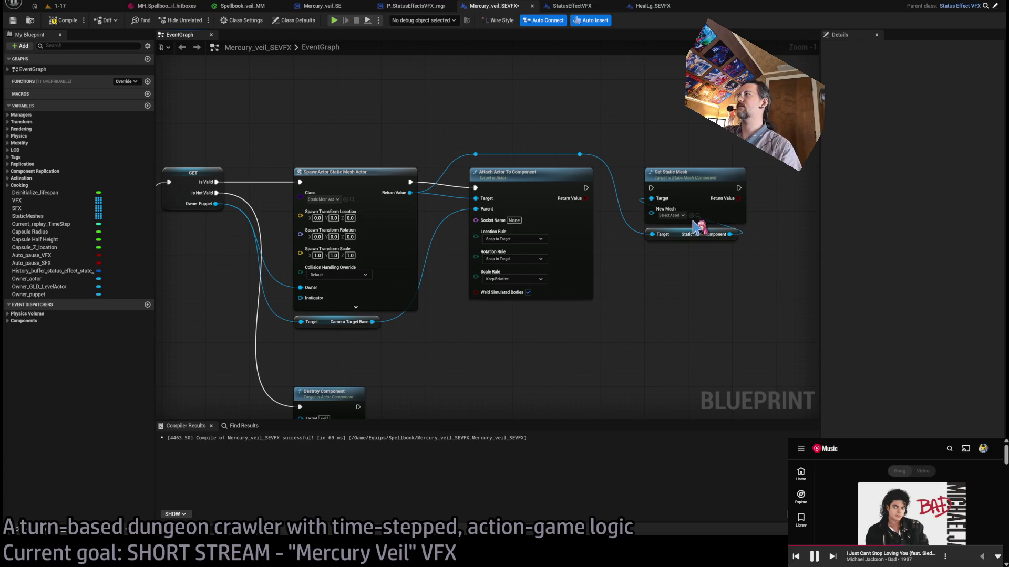
click(692, 216)
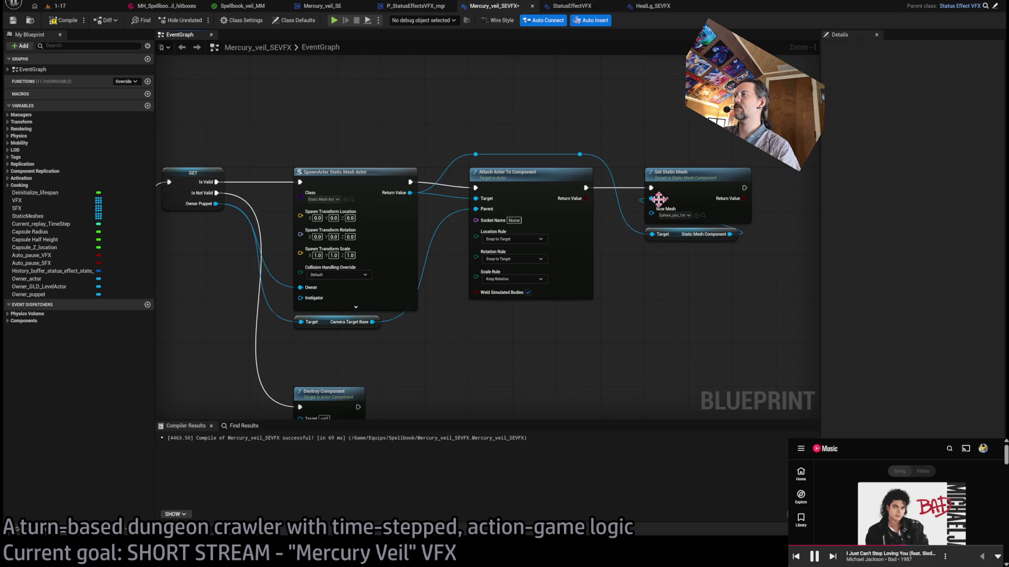
scroll(683, 236, down, 1)
scroll(584, 247, up, 1)
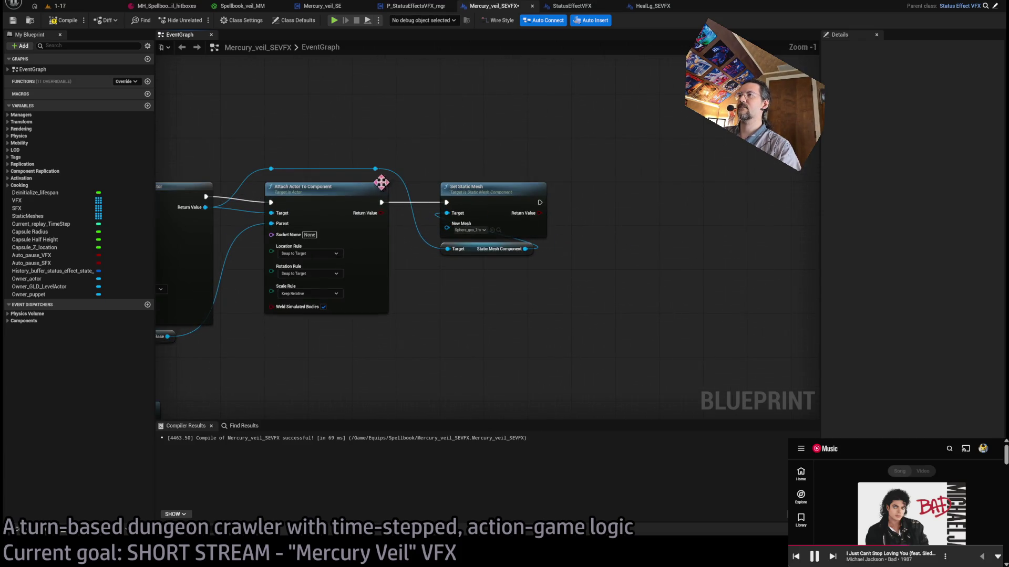
- Chain a Static Meshes array ADD of the mesh component after Set Static Mesh, then compile and save
mouse_move(377, 170)
mouse_down()
mouse_move(462, 181)
mouse_move(541, 165)
mouse_move(604, 204)
mouse_up()
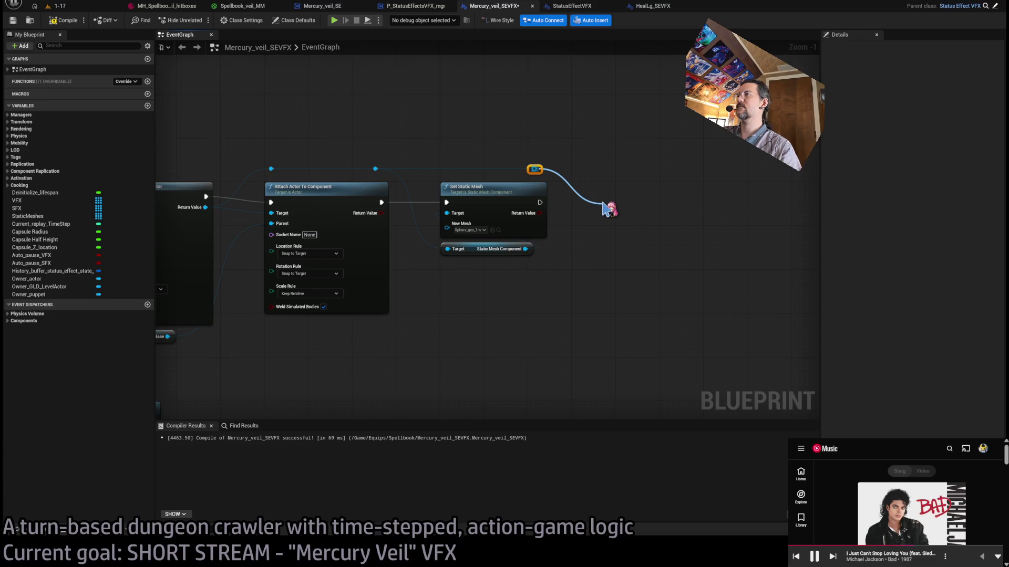
mouse_move(610, 209)
mouse_down()
mouse_move(146, 209)
mouse_move(694, 297)
mouse_move(667, 284)
mouse_move(675, 258)
mouse_move(534, 169)
mouse_up()
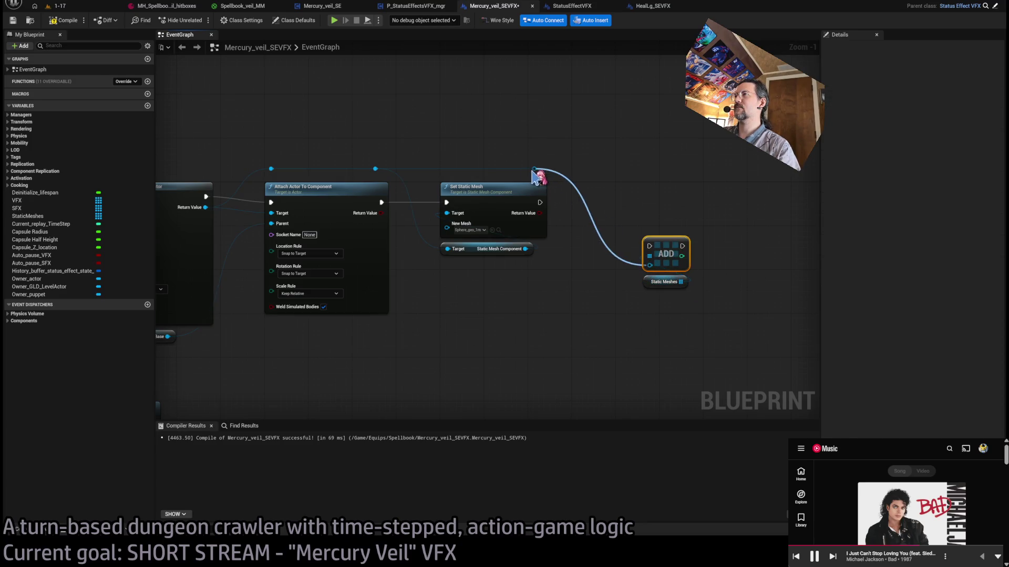
ctrl+click(664, 281)
drag(667, 256, 640, 201)
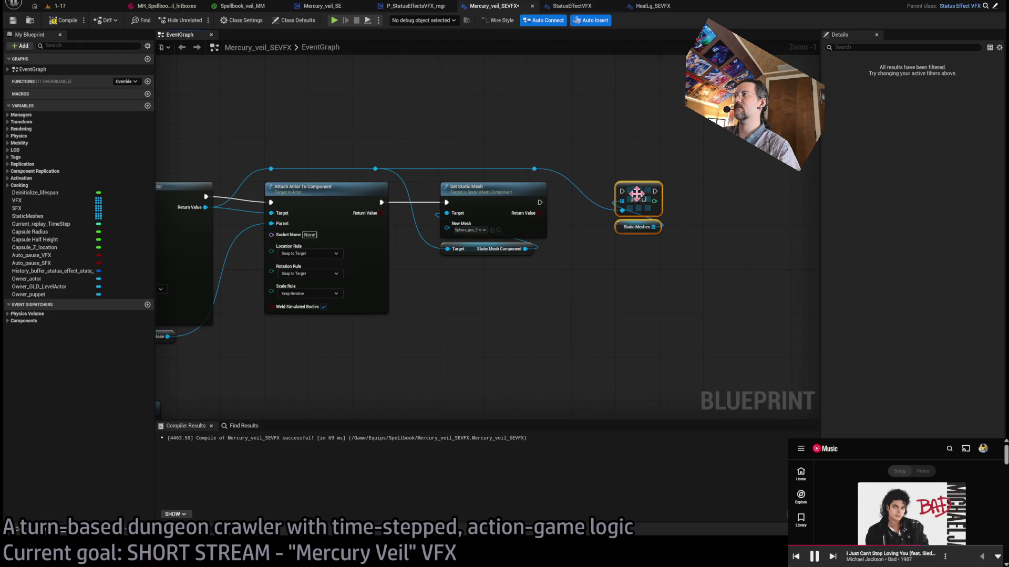
drag(540, 202, 621, 191)
click(612, 162)
key(F7)
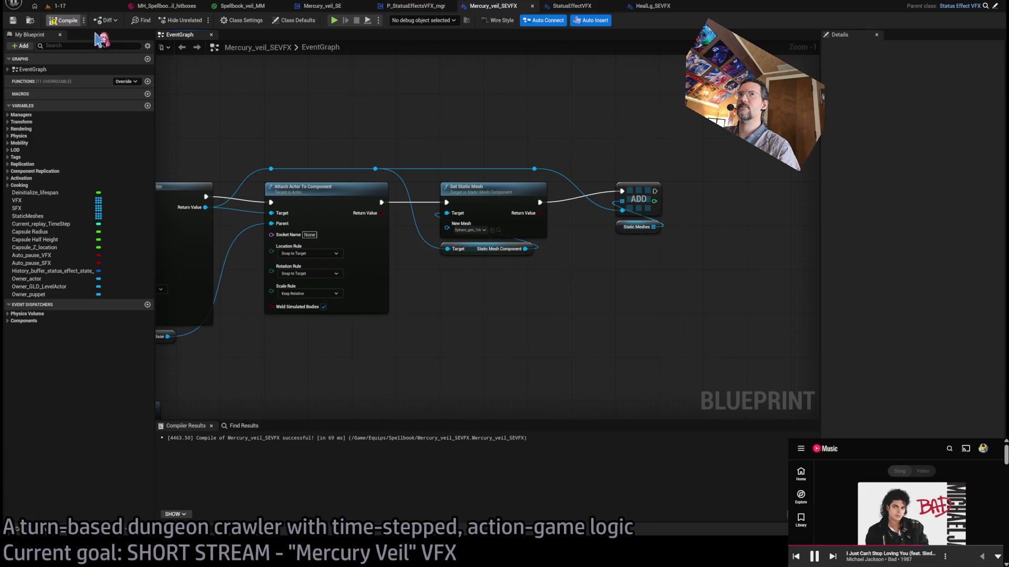
click(70, 7)
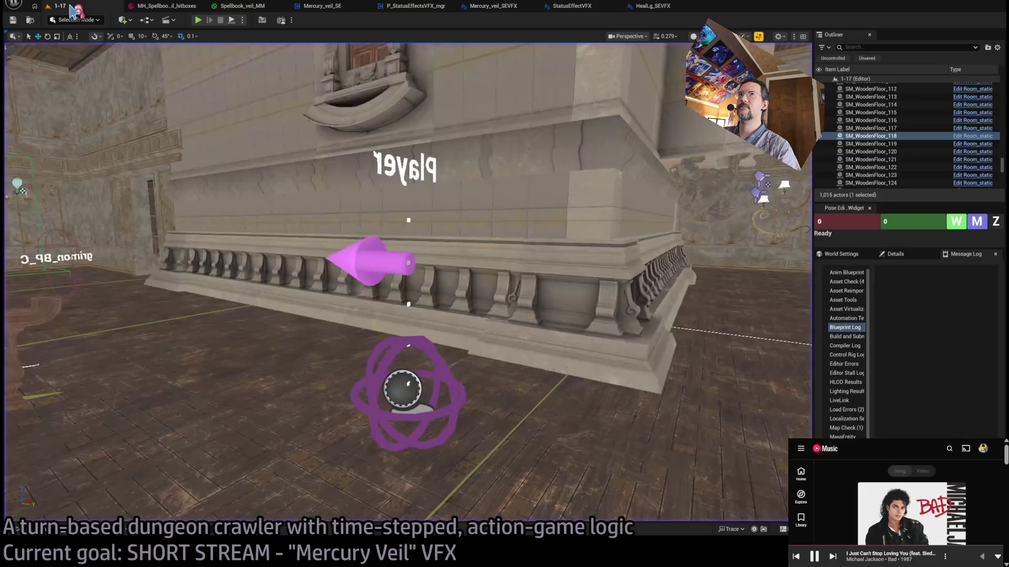
- Open the Actions04_Weapons_DT data table through the quick asset search
click(247, 6)
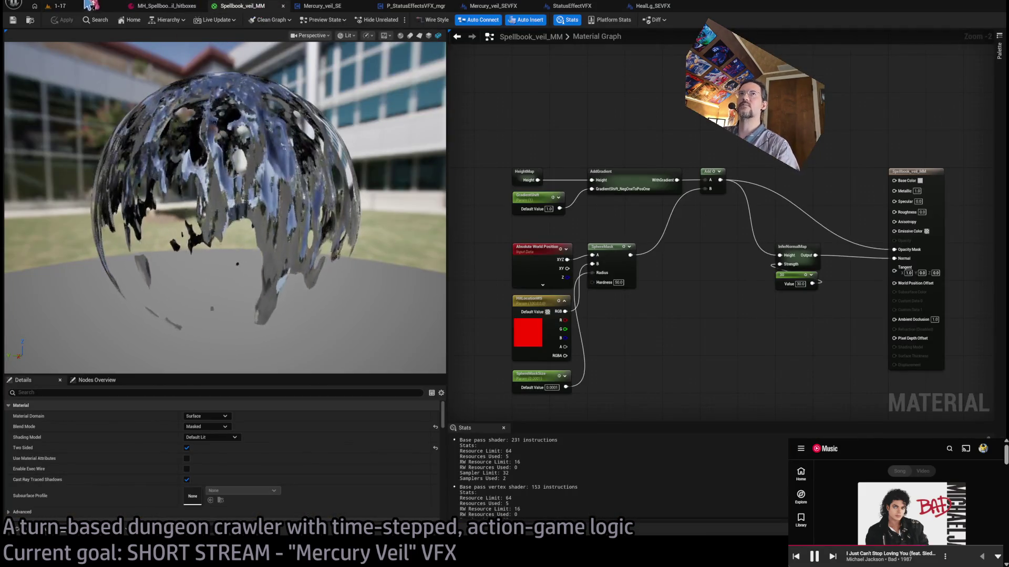
click(58, 6)
key(ctrl+p)
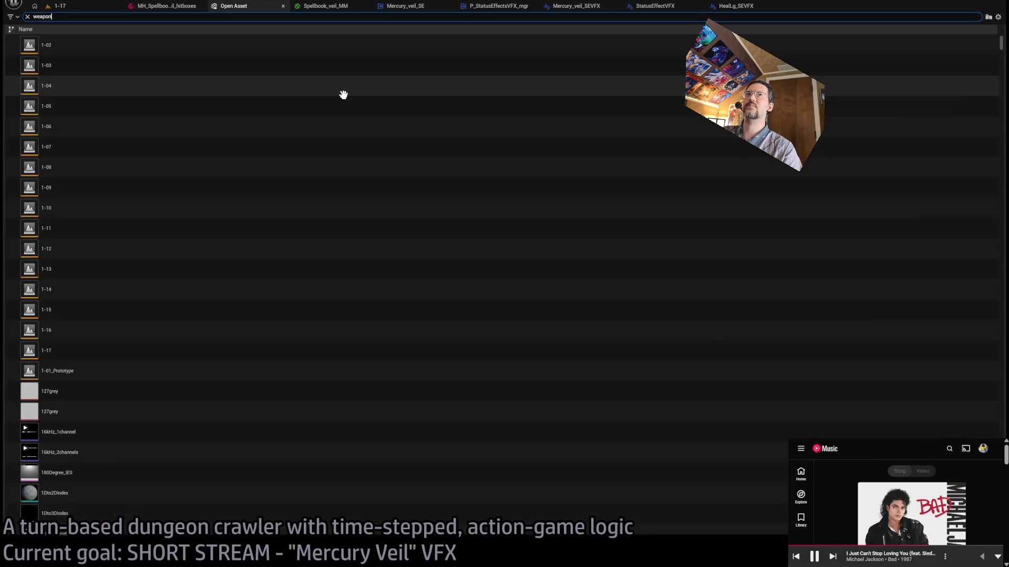
click(132, 52)
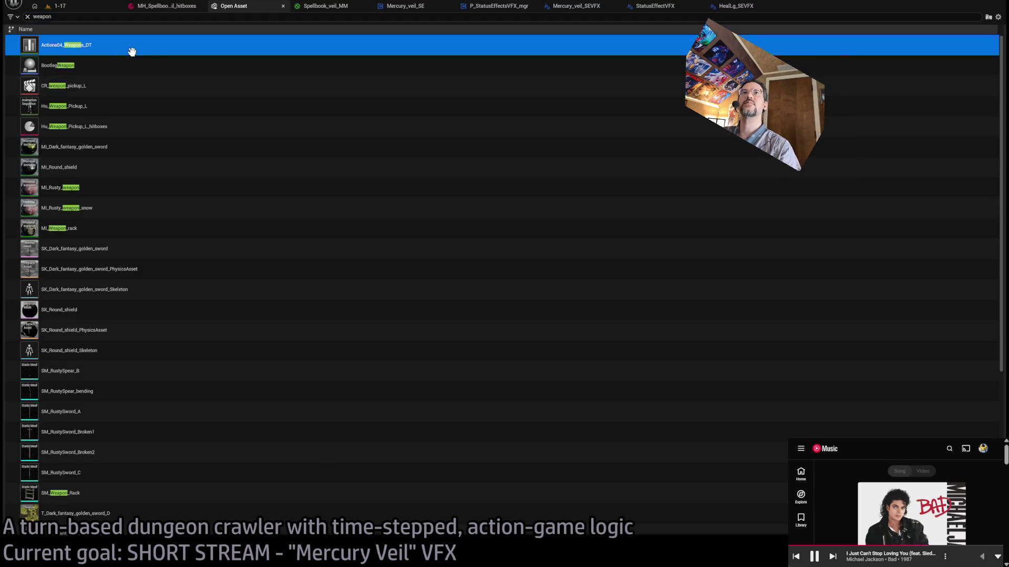
click(132, 51)
- Set the SpellbookVeil row's Self_status index 0 Status to Mercury_veil_SE
click(147, 191)
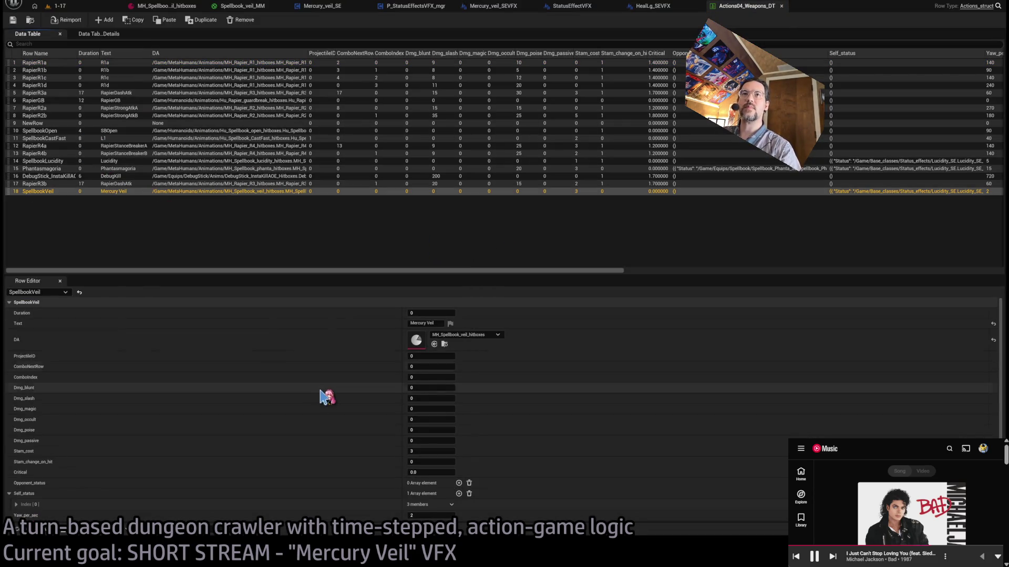
scroll(399, 420, down, 3)
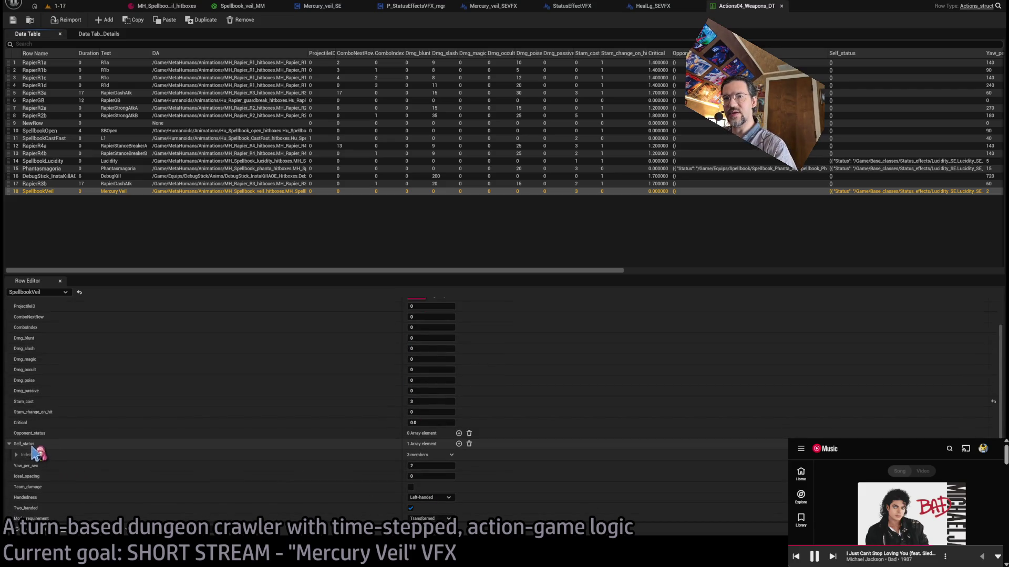
scroll(234, 471, down, 5)
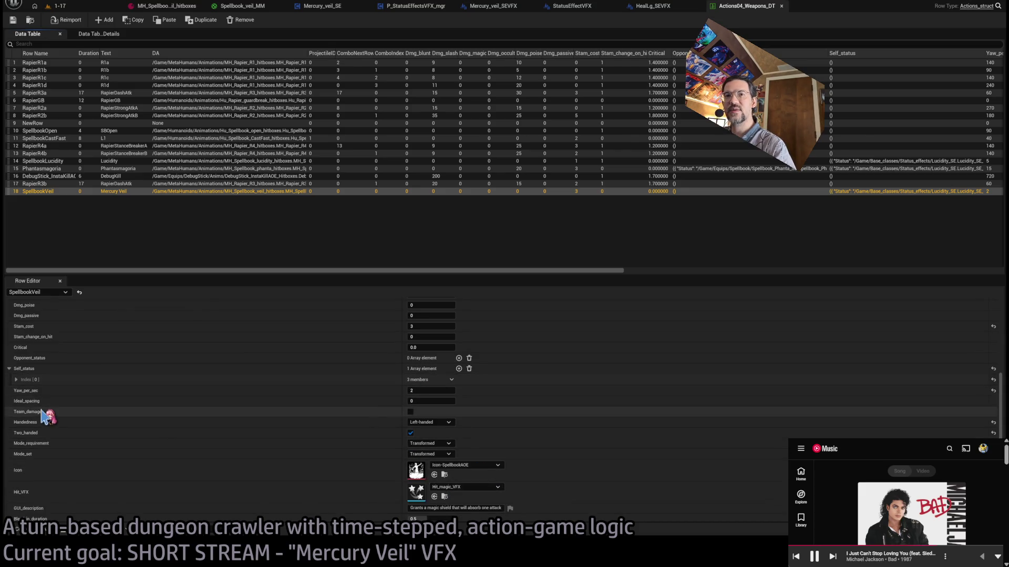
click(16, 379)
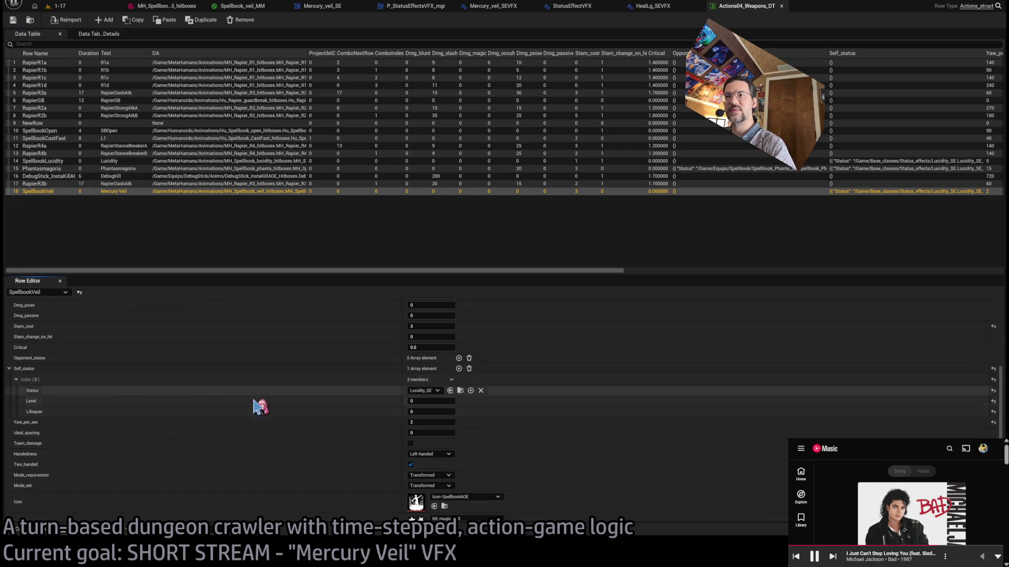
click(450, 391)
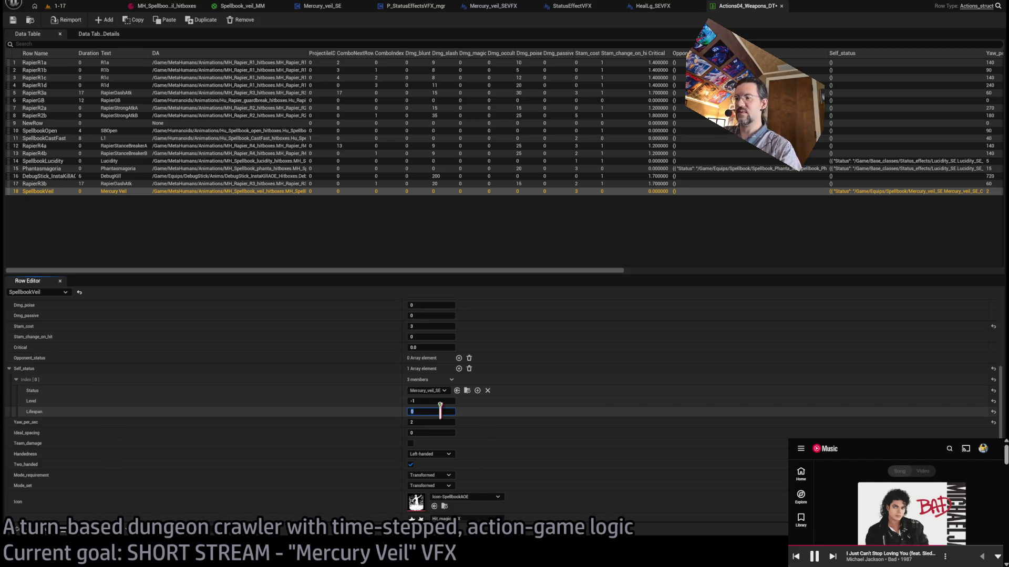
- Save the data table and start a play-in-editor test on level 1-17
click(14, 21)
click(67, 6)
click(197, 20)
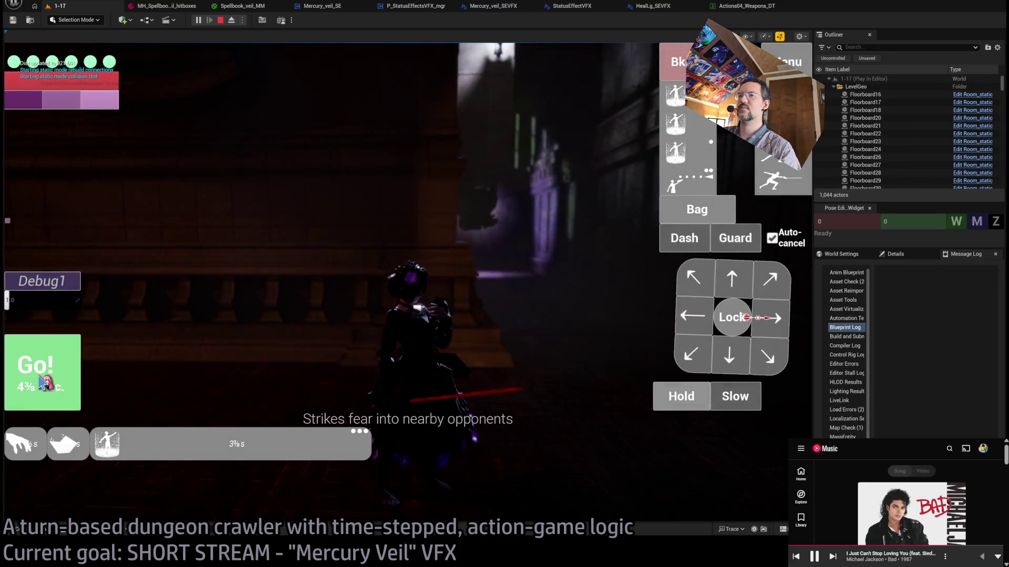
- Cast the veil in play, stop, and widen the Message Log to read the Static attach warning
click(244, 299)
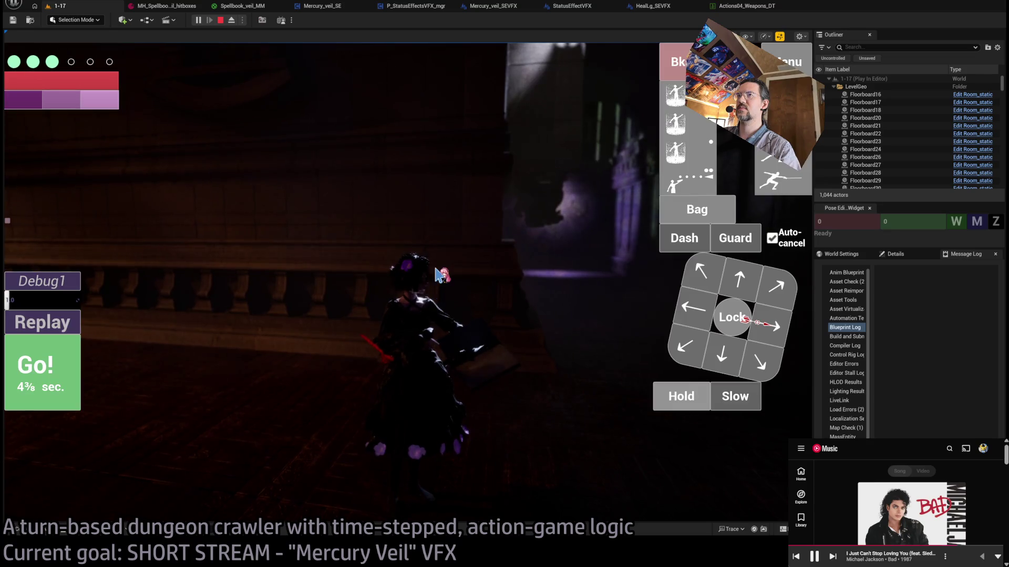
click(220, 20)
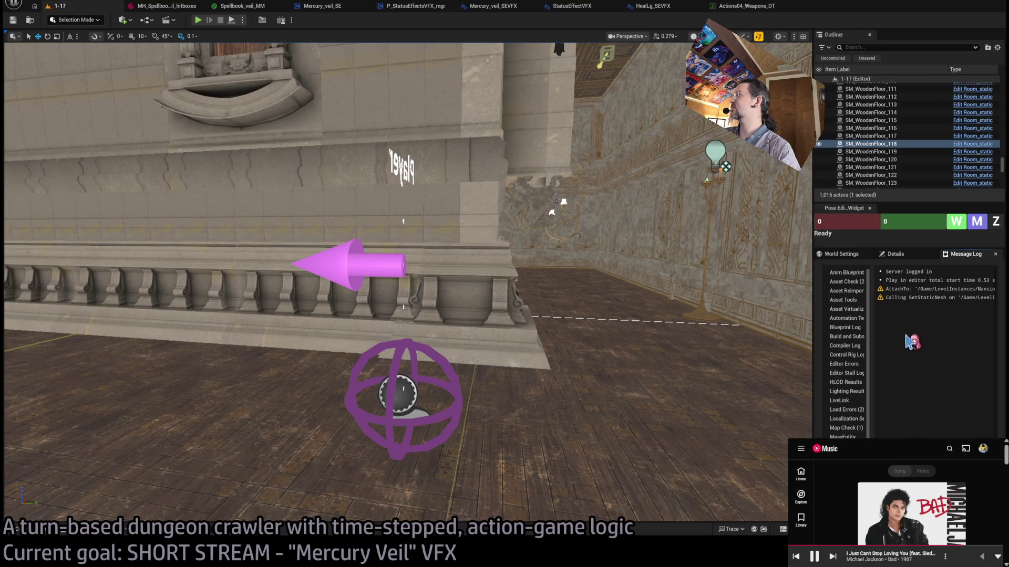
mouse_move(813, 321)
mouse_down()
mouse_move(239, 326)
mouse_move(95, 341)
mouse_up()
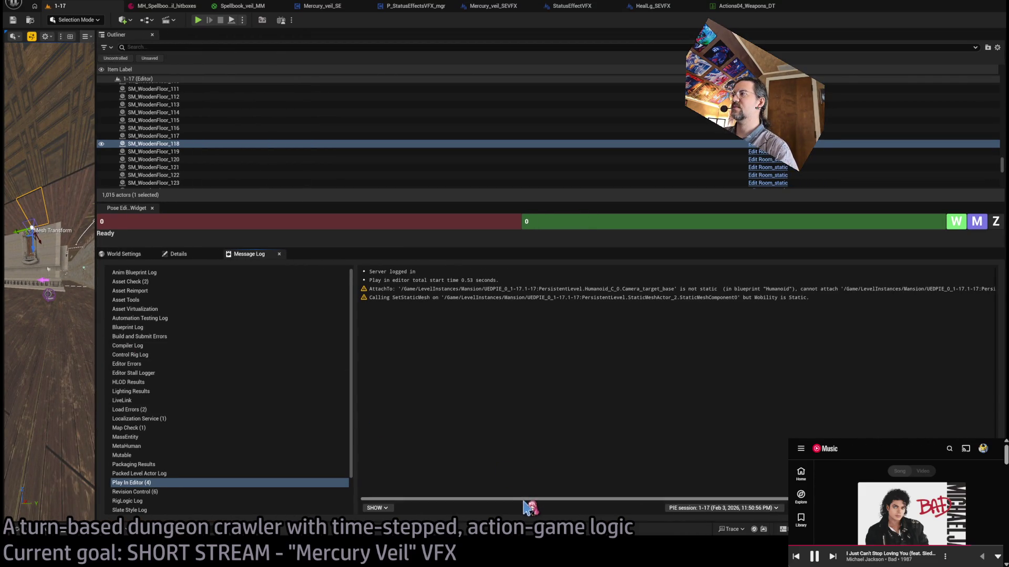
- Widen the level viewport again and switch to the Spellbook_veil_MM material tab
drag(535, 504, 754, 512)
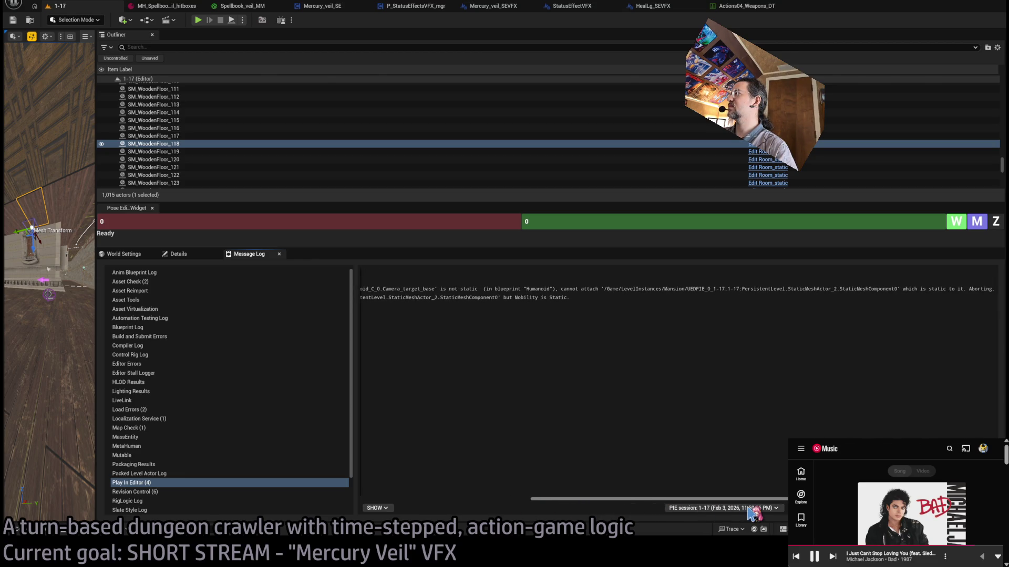
drag(688, 502, 322, 466)
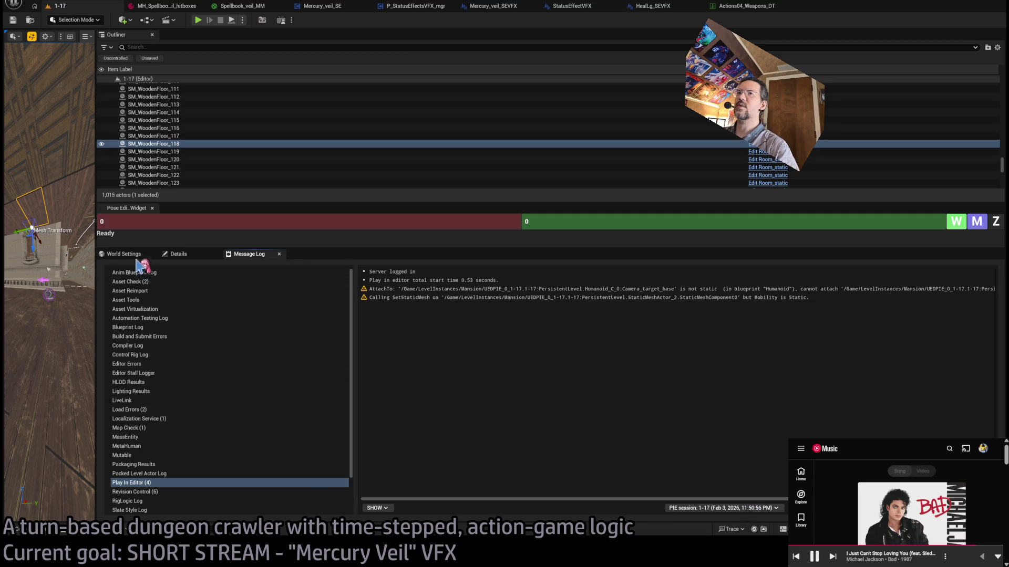
drag(96, 246, 731, 246)
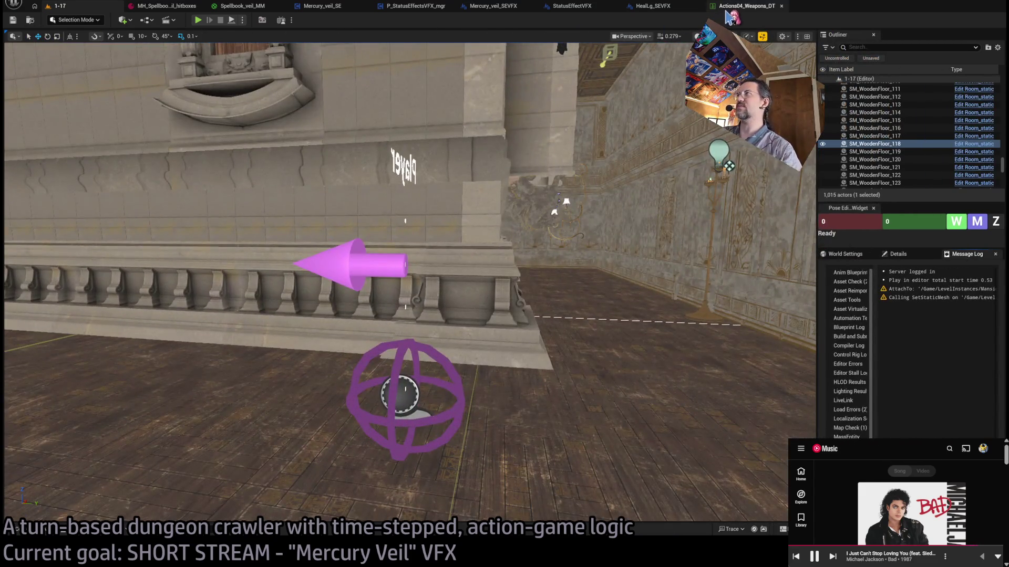
click(735, 6)
click(157, 7)
- Cycle through the open status effect assets and come back to the Mercury_veil_SEVFX graph
click(241, 6)
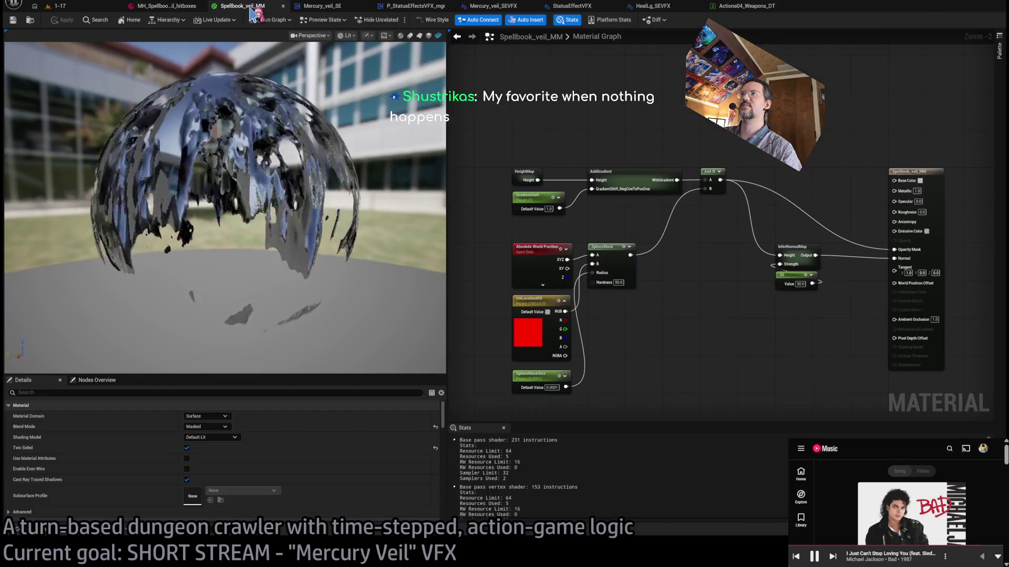
click(416, 6)
click(494, 6)
click(573, 6)
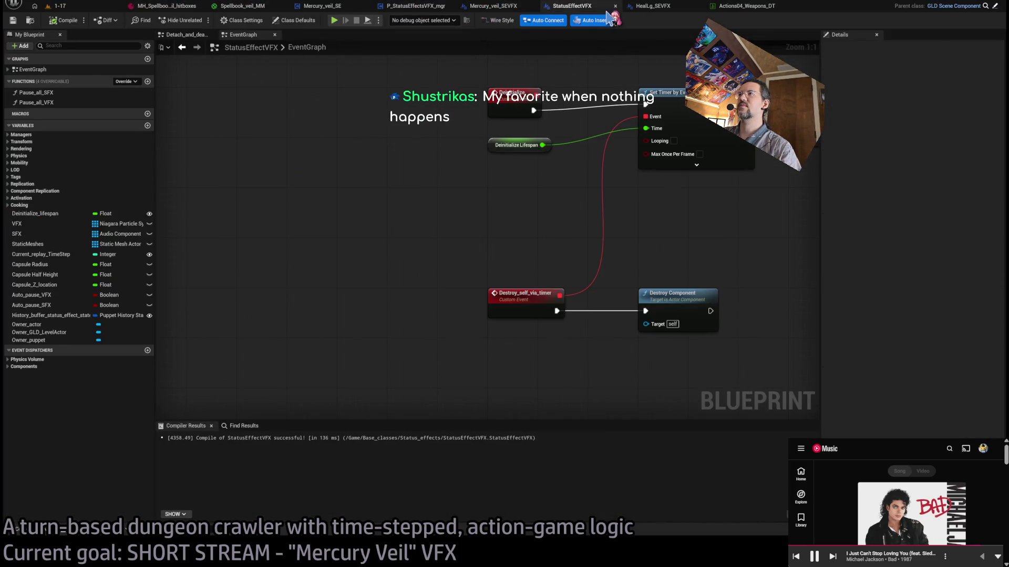
click(657, 7)
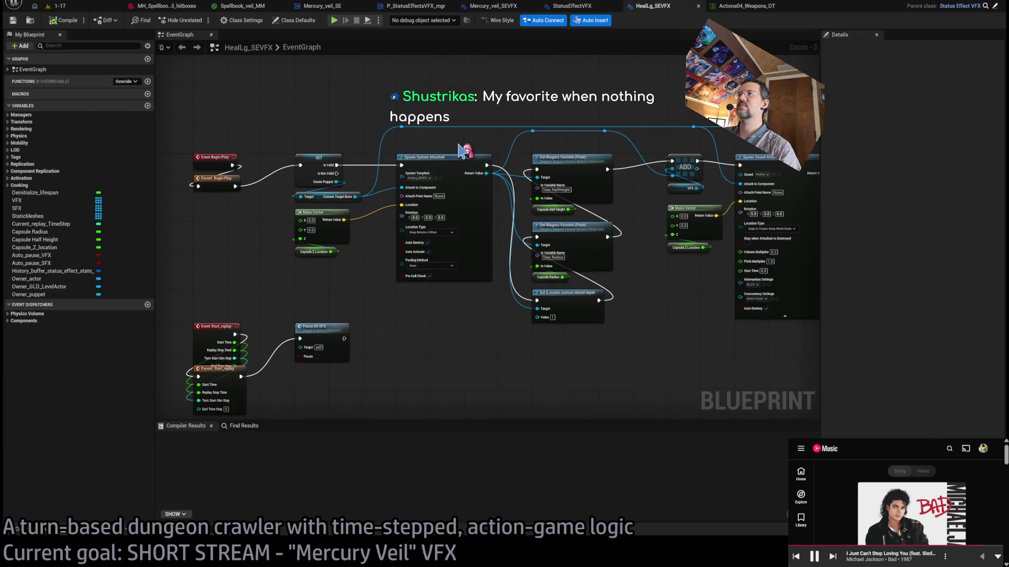
key(ctrl+shift+Tab)
key(ctrl+shift+Tab)
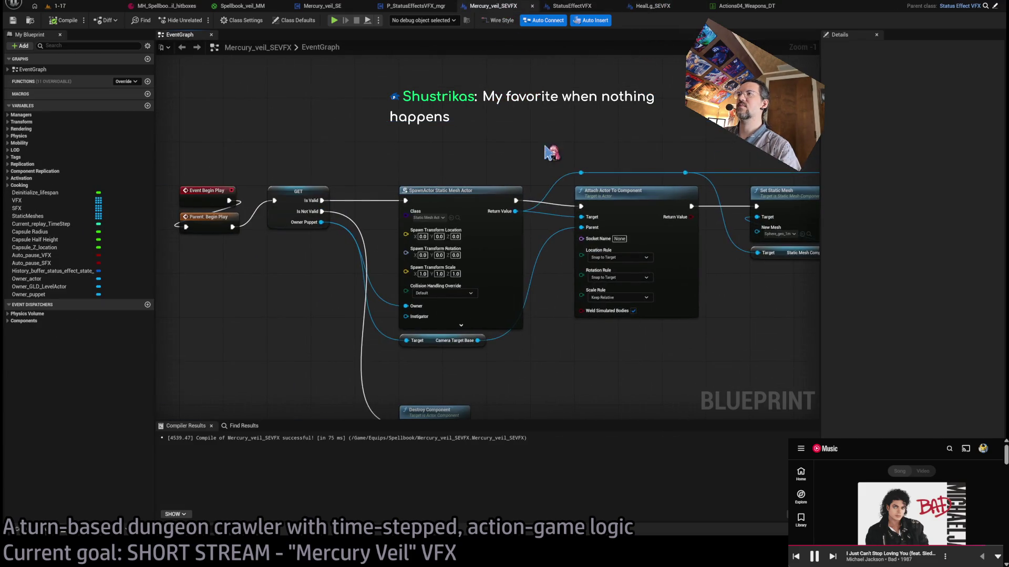
- Add a Movable Set Mobility node on the spawned actor, wired before Attach Actor To Component
drag(508, 209, 587, 378)
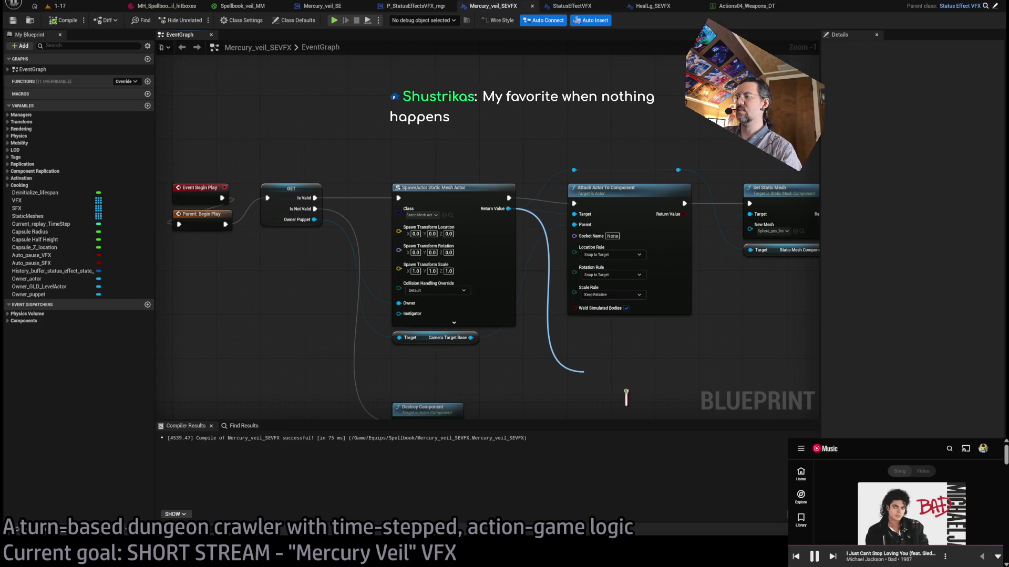
key(Return)
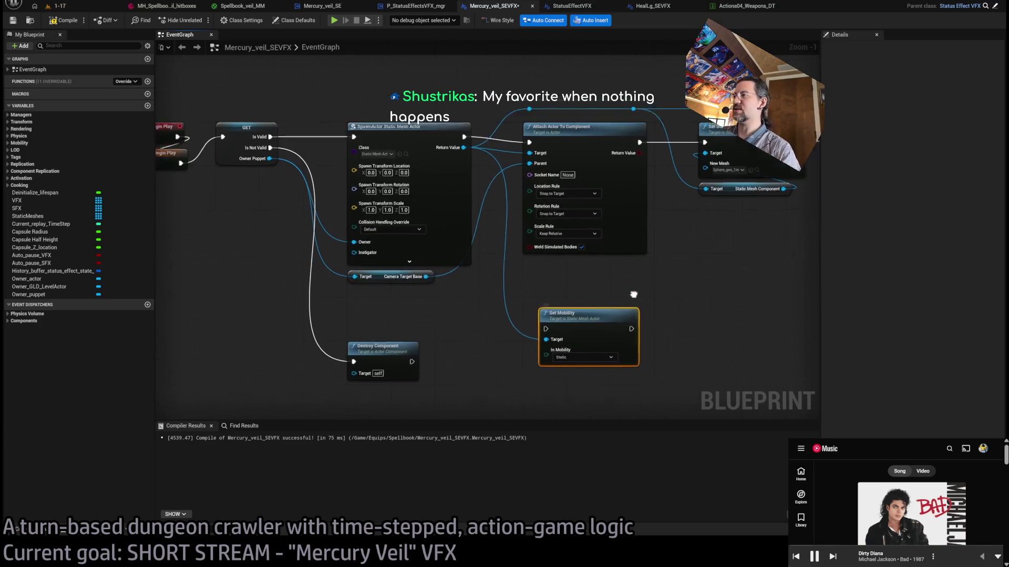
click(546, 303)
click(541, 336)
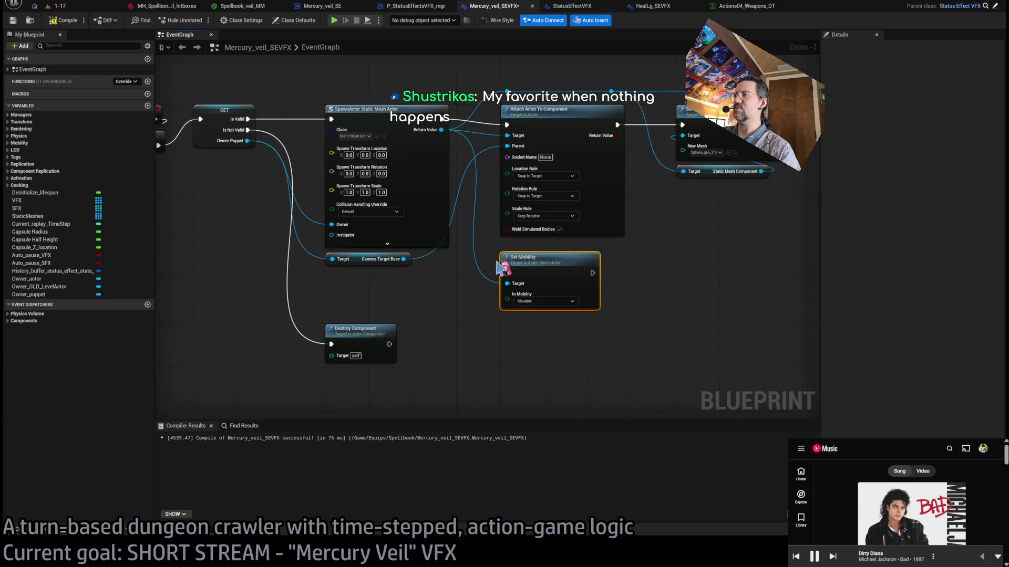
mouse_move(592, 273)
mouse_down()
mouse_move(523, 170)
mouse_move(539, 146)
mouse_up()
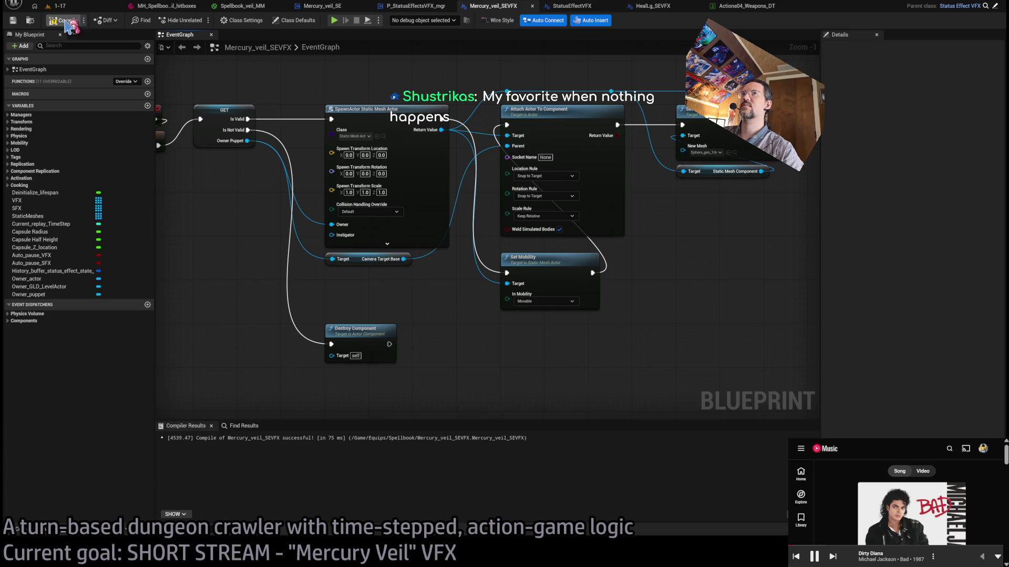
click(60, 6)
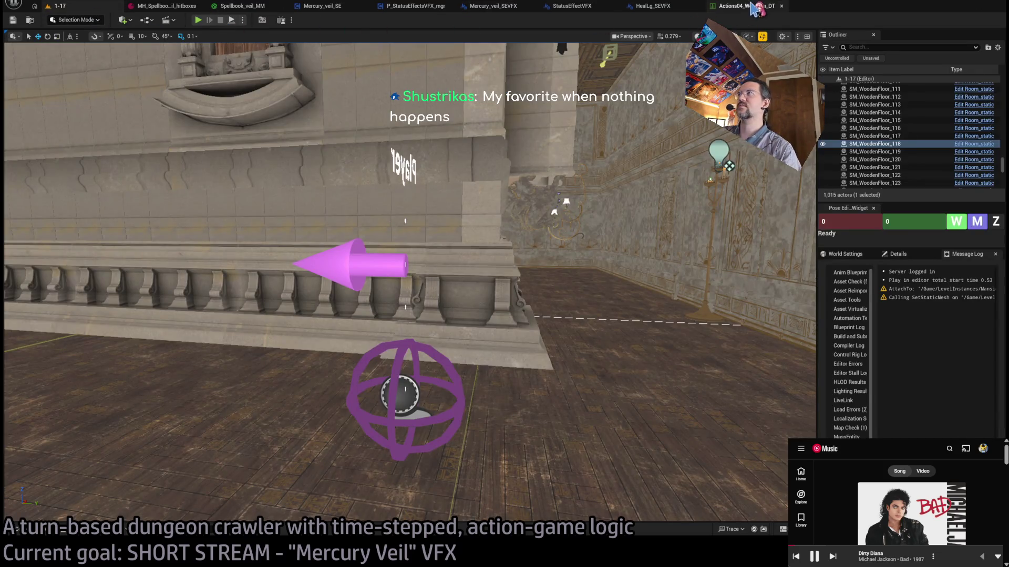
- Start a play-in-editor test of level 1-17
click(747, 6)
click(120, 8)
click(199, 22)
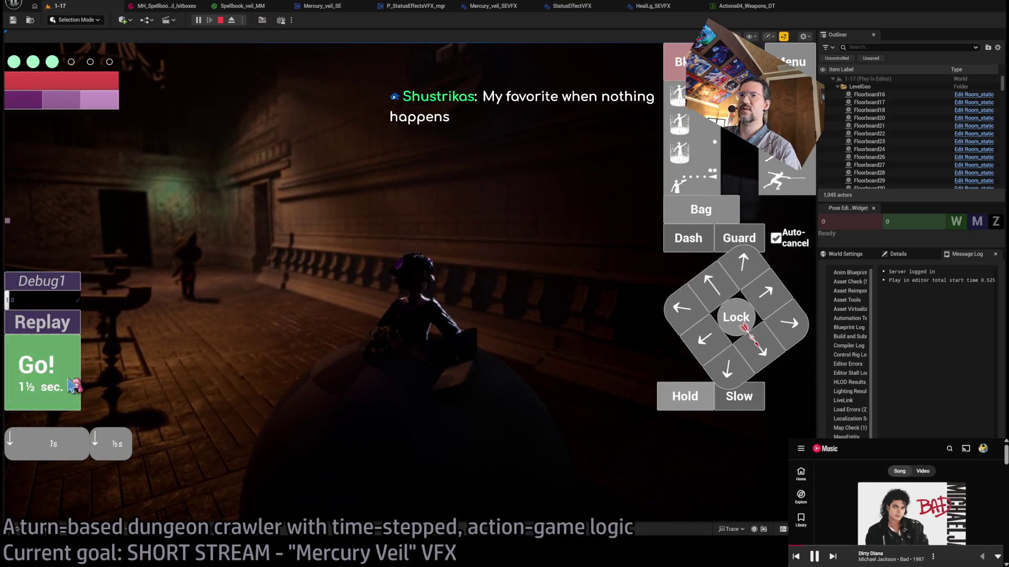
- Play turns of moves, a hold, lunge attacks and the four-hit combo while watching the veil
click(72, 386)
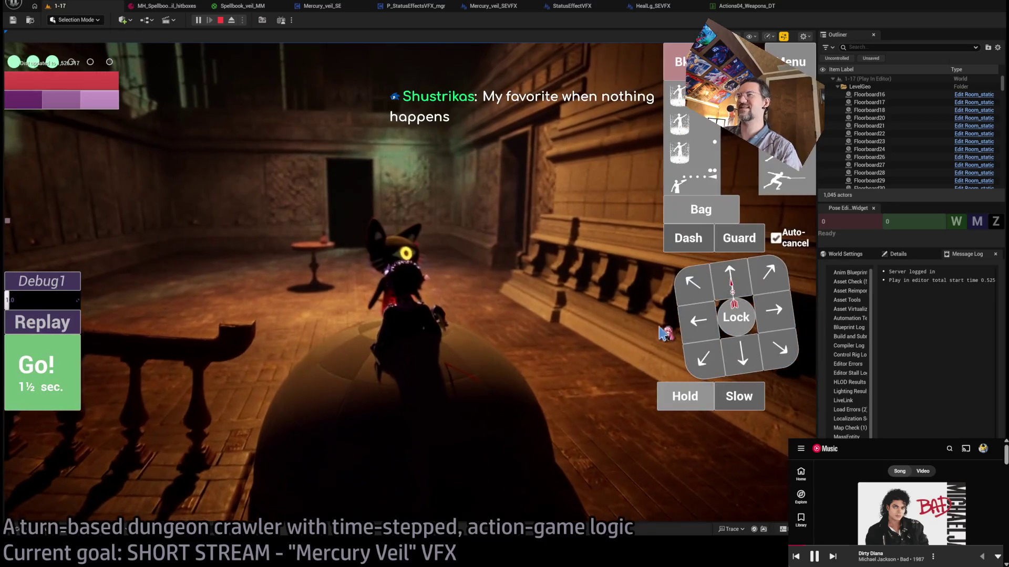
click(693, 291)
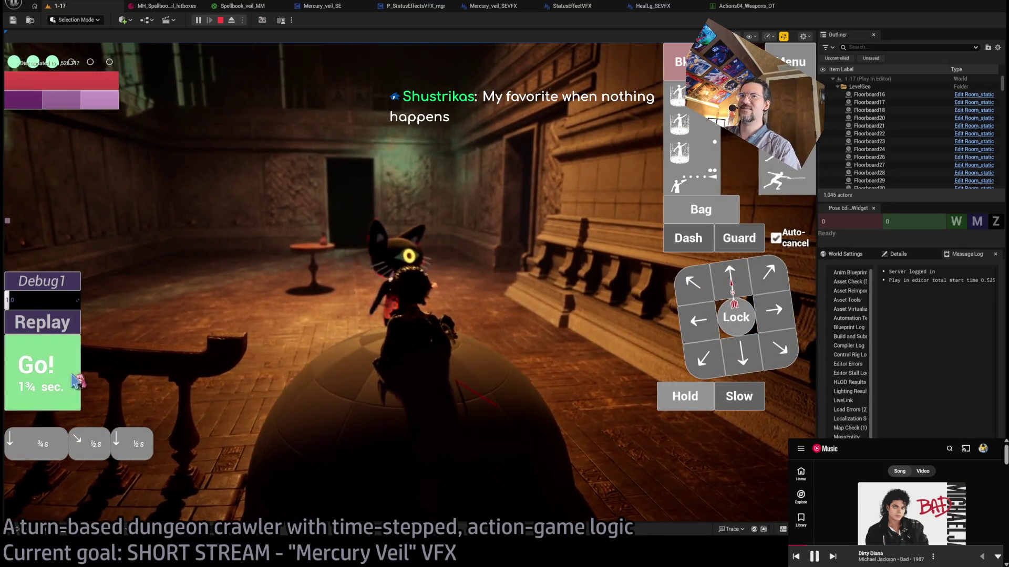
click(78, 376)
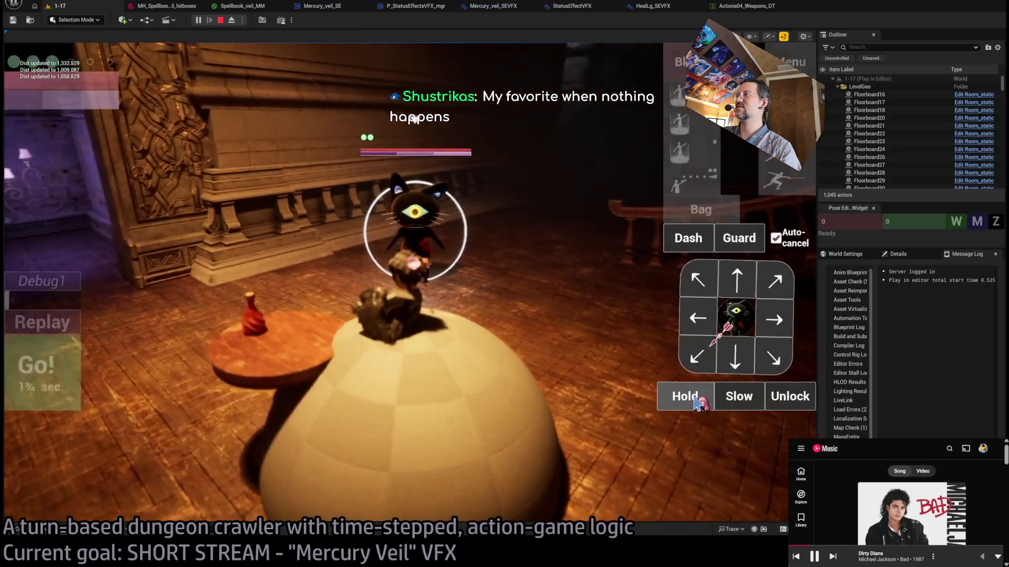
click(695, 401)
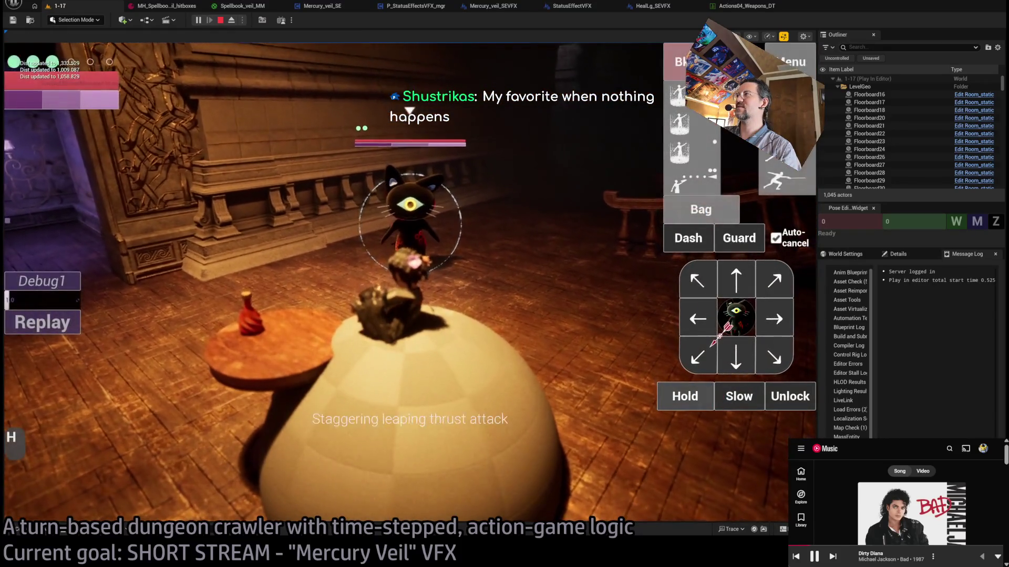
click(683, 179)
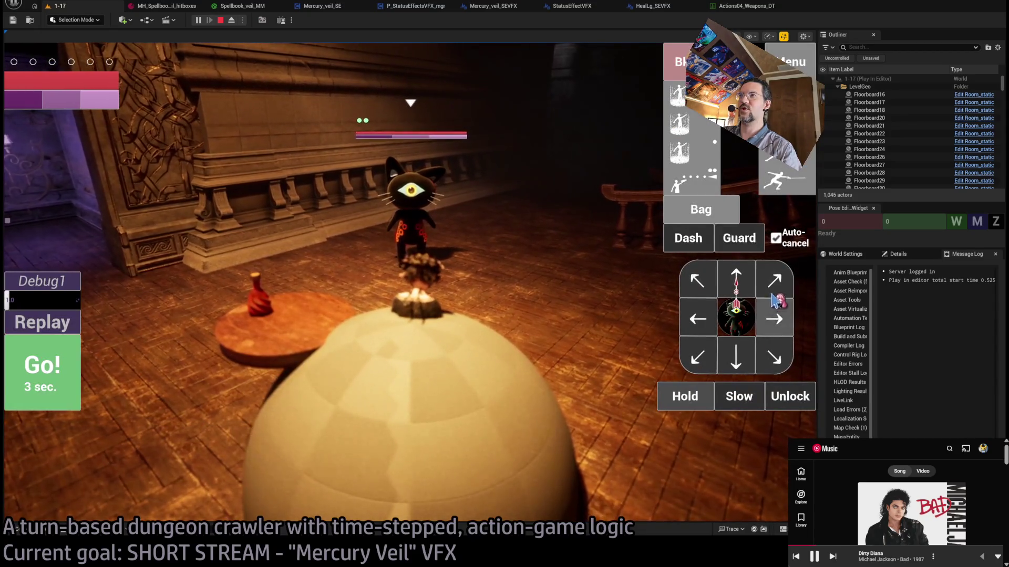
click(71, 377)
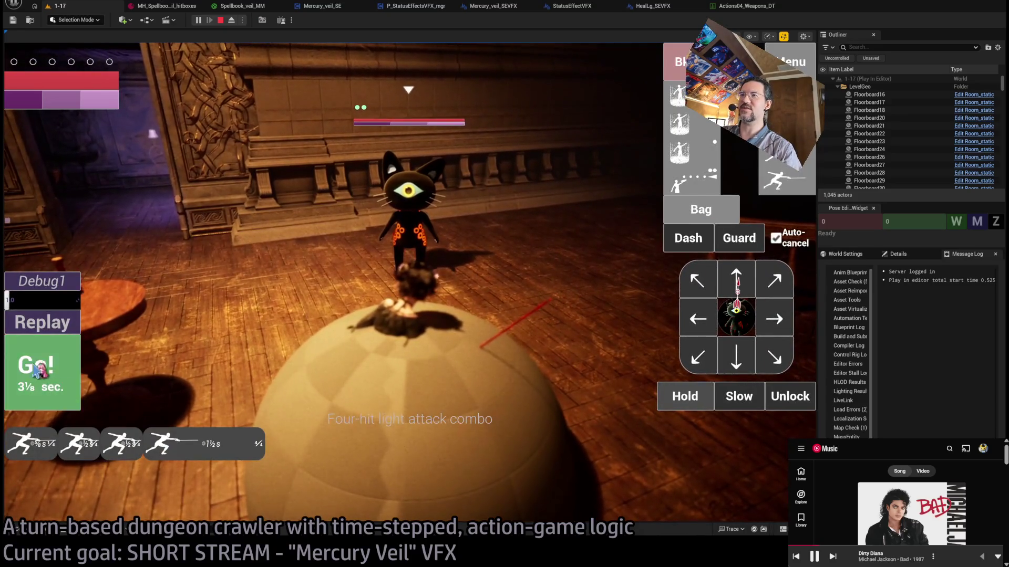
click(35, 370)
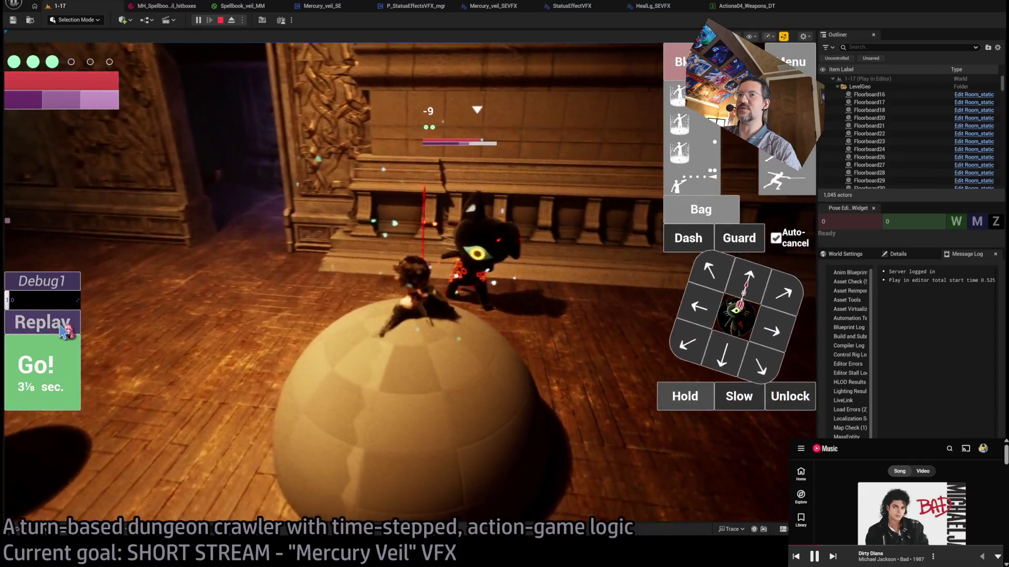
click(65, 331)
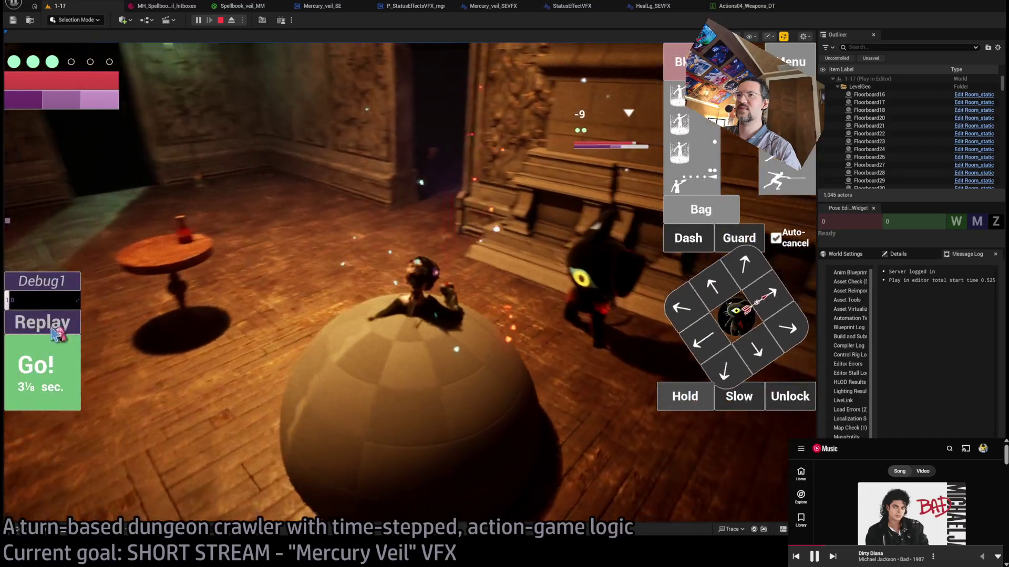
- Stop the play session and switch to the Spellbook_veil_MM material
key(Escape)
click(475, 7)
click(323, 5)
- Open the HealLg_SEVFX blueprint and bring its sound-spawning nodes into view
click(243, 6)
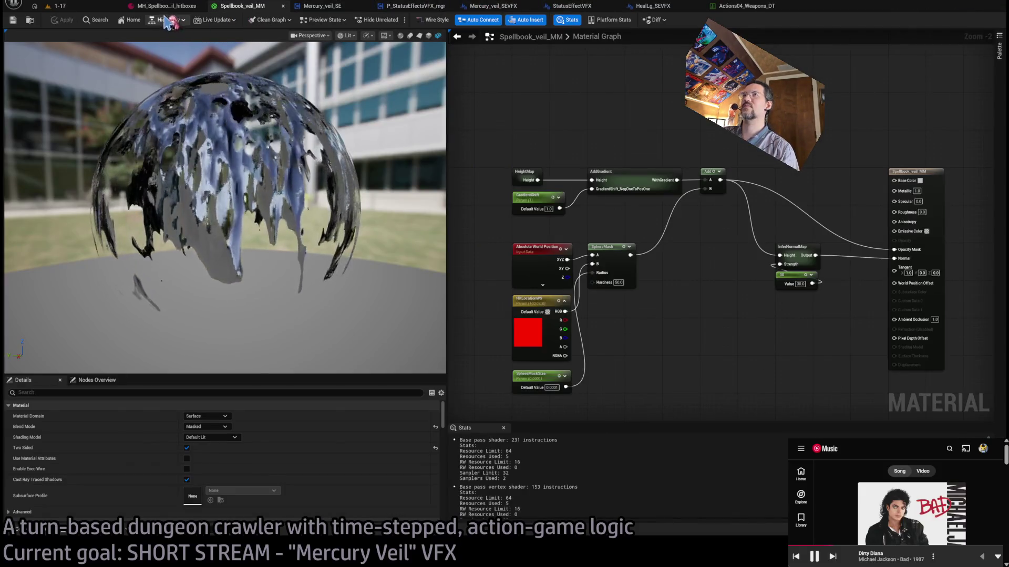
click(166, 6)
click(572, 6)
click(653, 6)
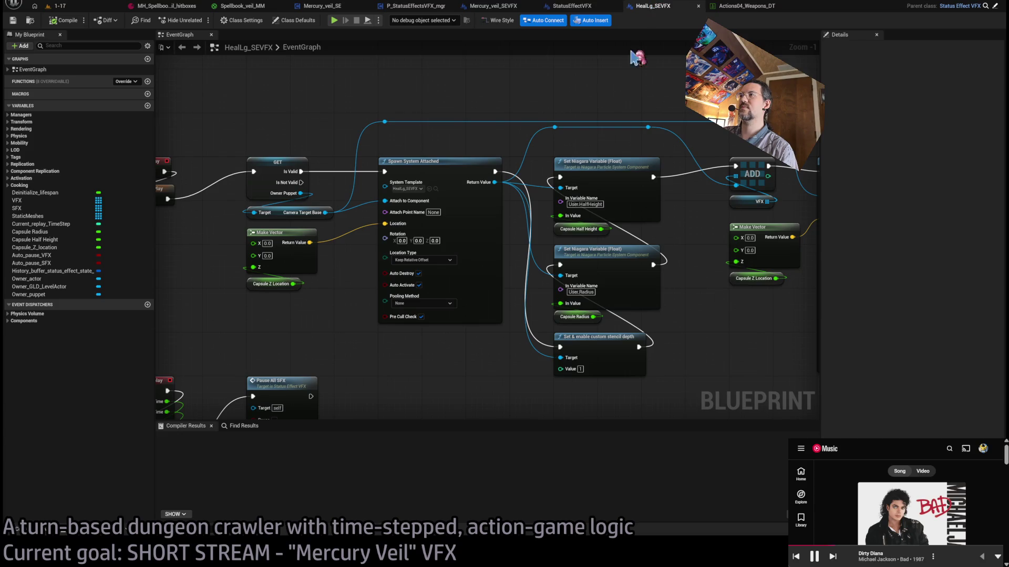
scroll(577, 197, down, 1)
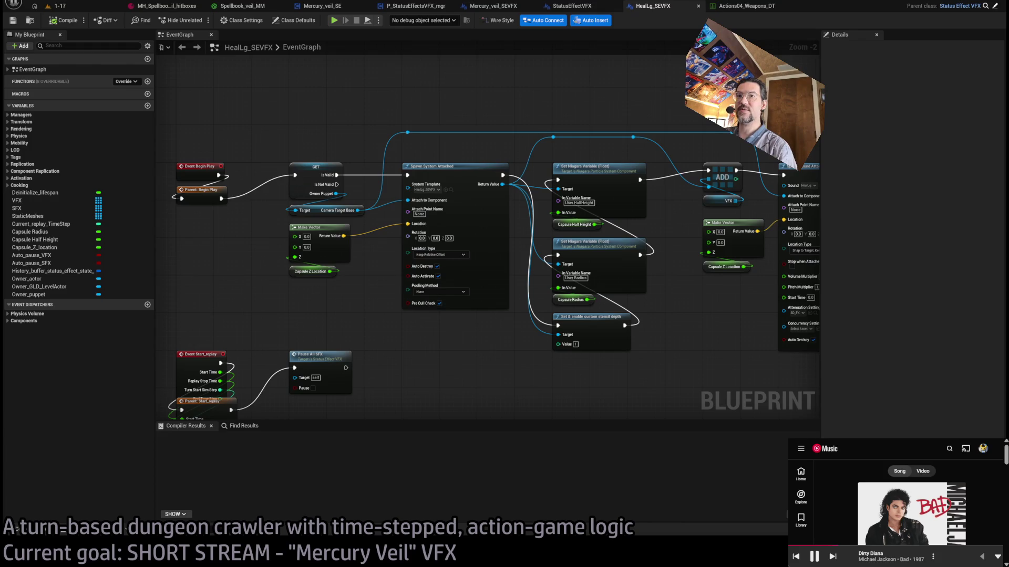
mouse_move(428, 319)
mouse_down()
mouse_move(428, 265)
mouse_move(569, 286)
mouse_move(431, 303)
mouse_up()
- Marquee-select the ADD, Fade In and Spawn Sound Attached nodes for reference
mouse_move(626, 104)
mouse_down()
mouse_move(412, 372)
mouse_move(379, 383)
mouse_move(619, 117)
mouse_move(394, 358)
mouse_move(450, 367)
mouse_move(472, 299)
mouse_move(572, 162)
mouse_move(378, 374)
mouse_up()
click(404, 360)
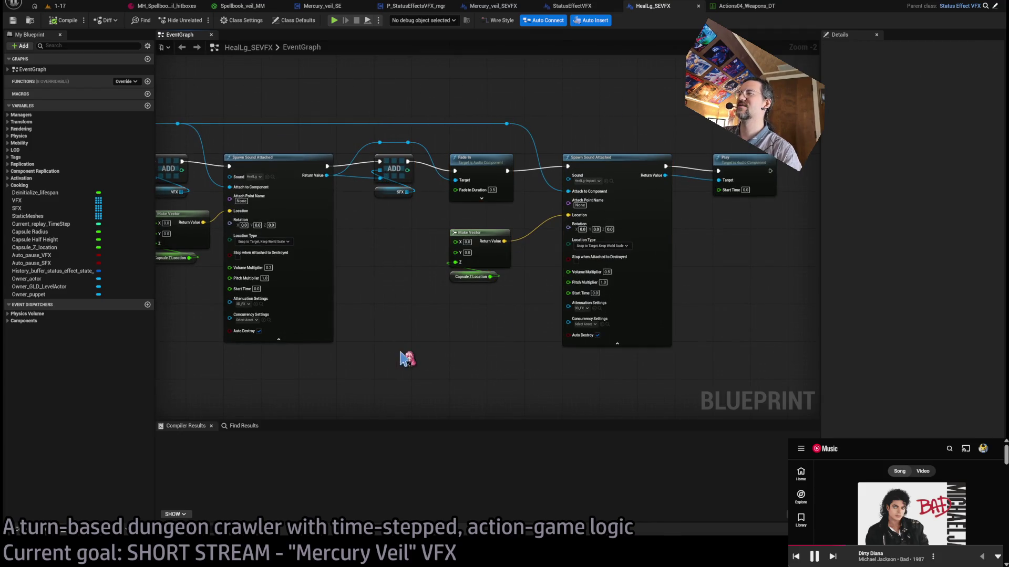
drag(348, 80, 620, 370)
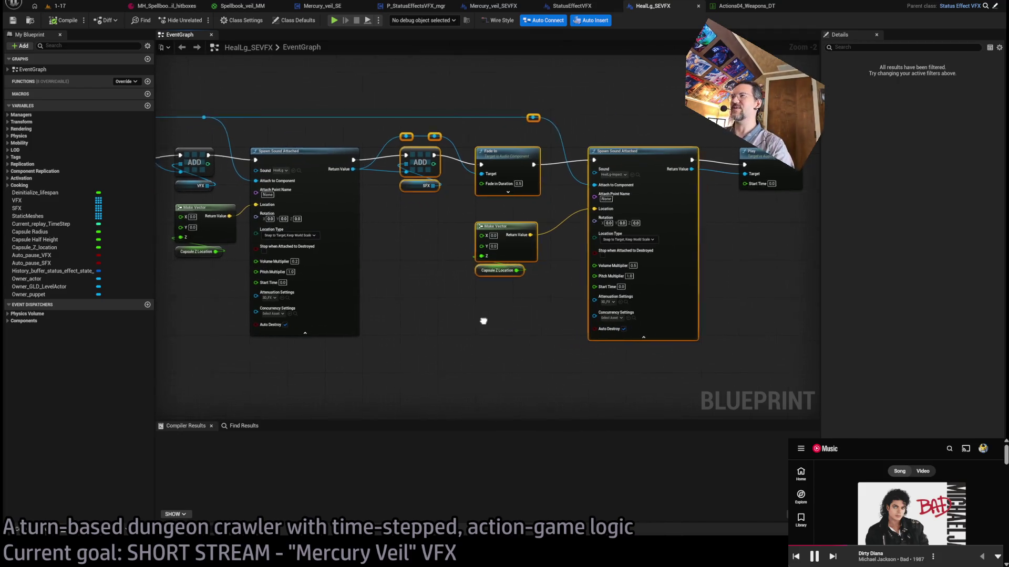
click(535, 145)
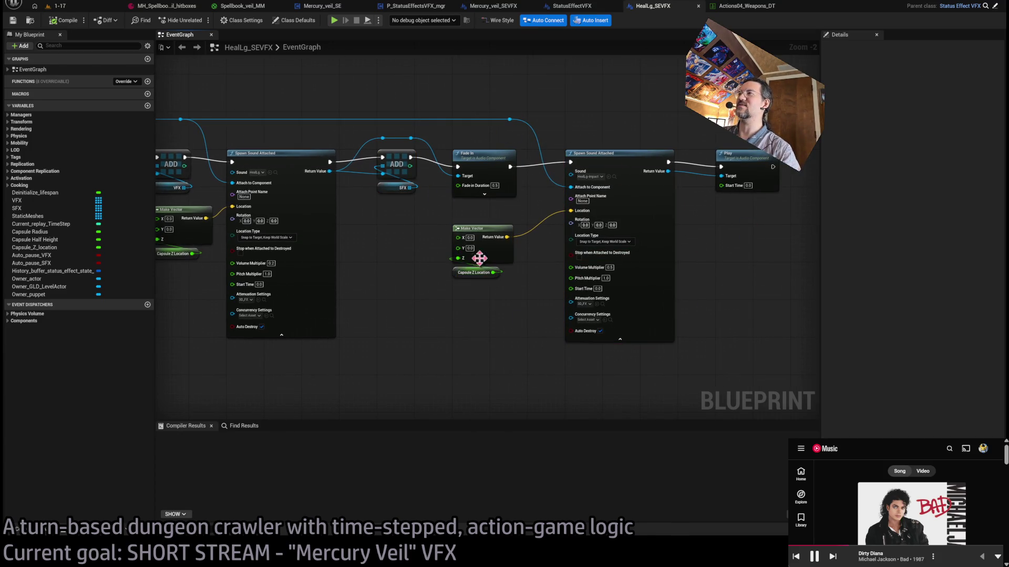
- Pan over the earlier Fade In and Spawn Sound nodes, close HealLg_SEVFX, and return to Mercury_veil_SEVFX
drag(547, 111, 919, 140)
drag(848, 205, 644, 214)
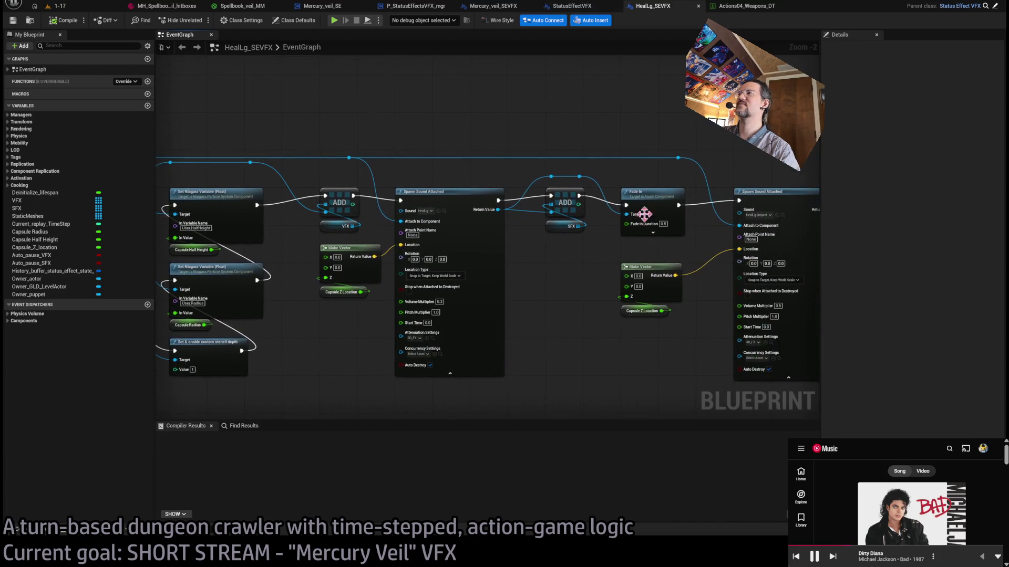
middle_click(663, 11)
click(495, 6)
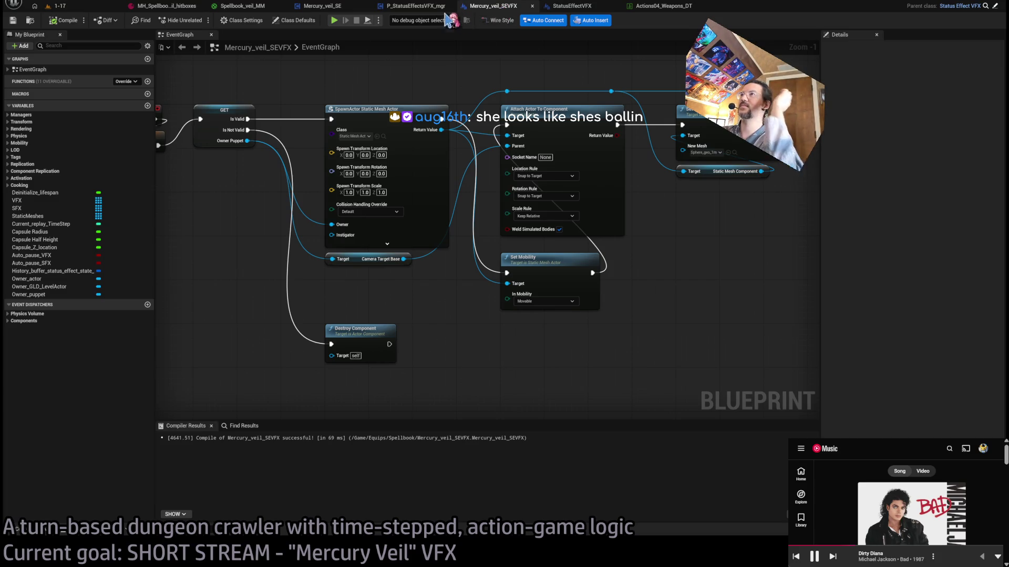
- Bring the veil spawning nodes into view in Mercury_veil_SEVFX and nudge Set Mobility up
click(444, 9)
click(493, 6)
mouse_move(594, 216)
mouse_down()
mouse_move(605, 218)
mouse_move(517, 220)
mouse_move(602, 229)
mouse_up()
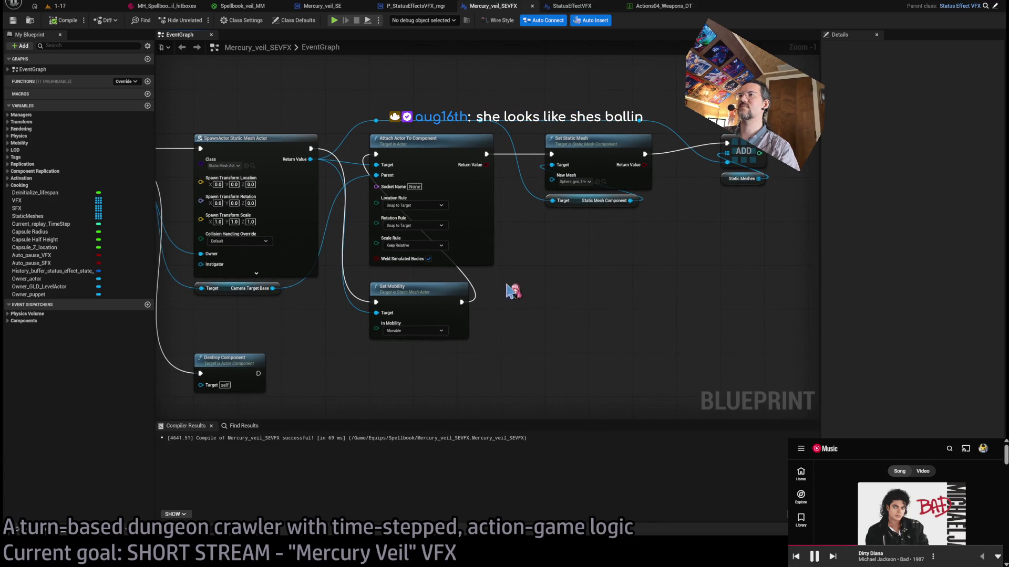
drag(418, 293, 418, 282)
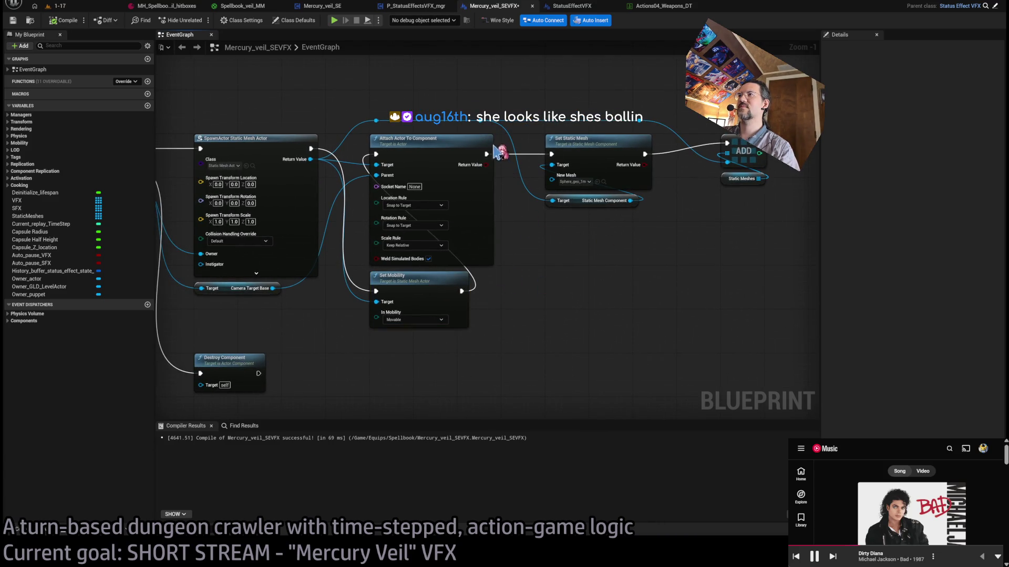
- Add Set Collision Enabled (No Collision) on the veil's Static Mesh Component, chained after Set Mobility
drag(314, 163, 372, 377)
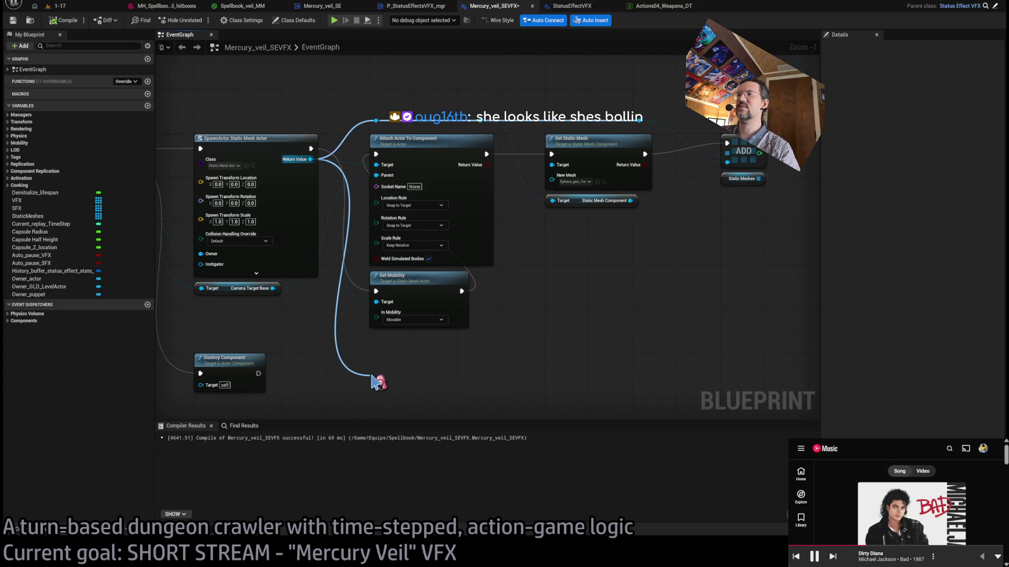
mouse_move(372, 378)
mouse_down()
mouse_move(362, 406)
mouse_move(414, 397)
mouse_up()
click(404, 383)
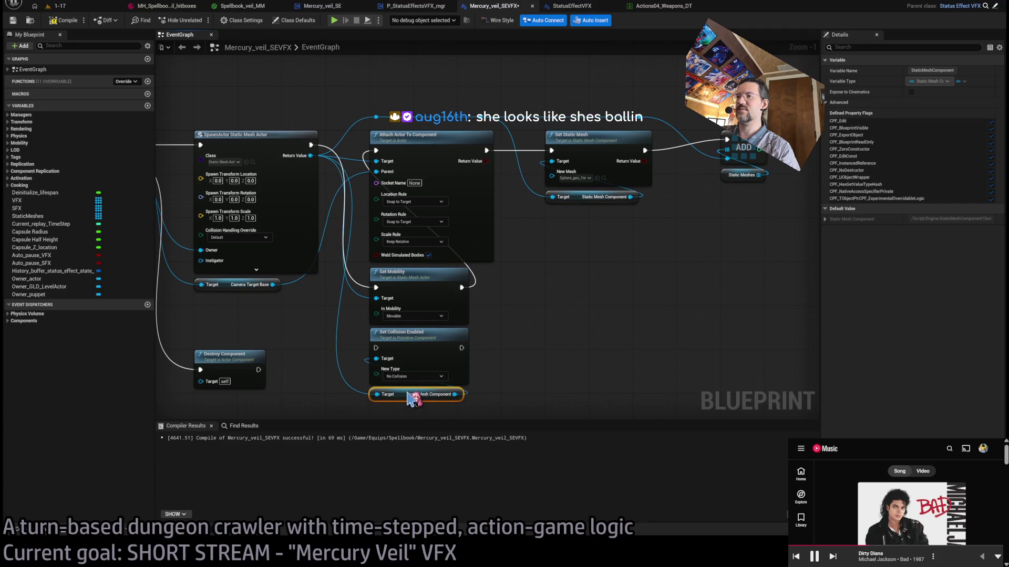
drag(375, 288, 376, 347)
drag(462, 348, 376, 287)
click(80, 8)
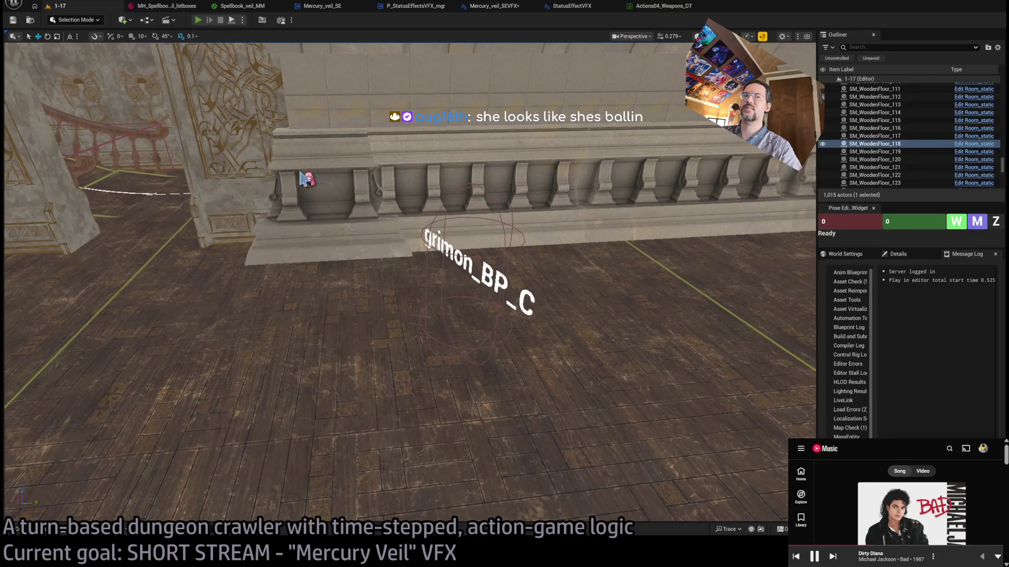
key(alt+p)
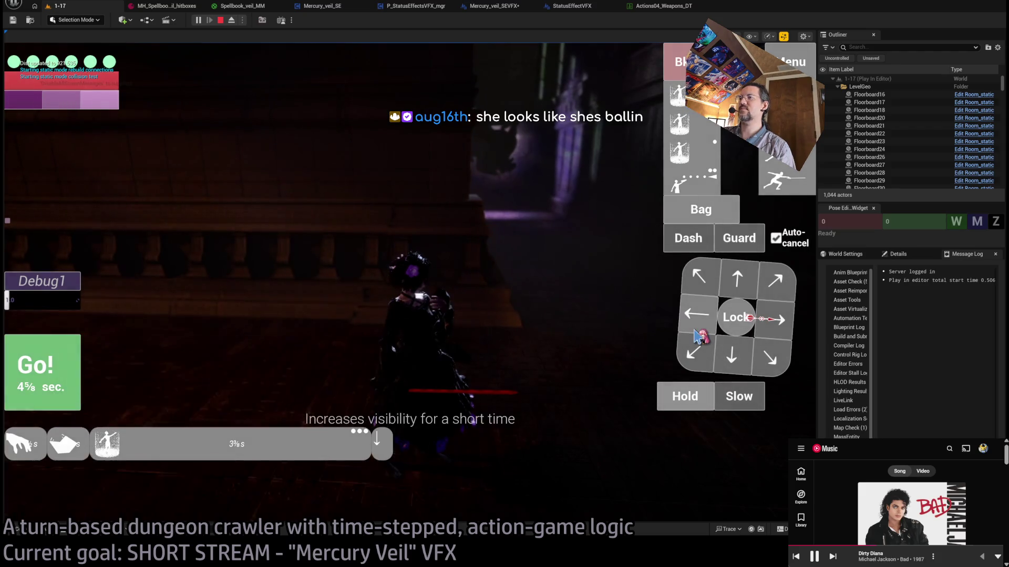
key(Down)
key(Down)
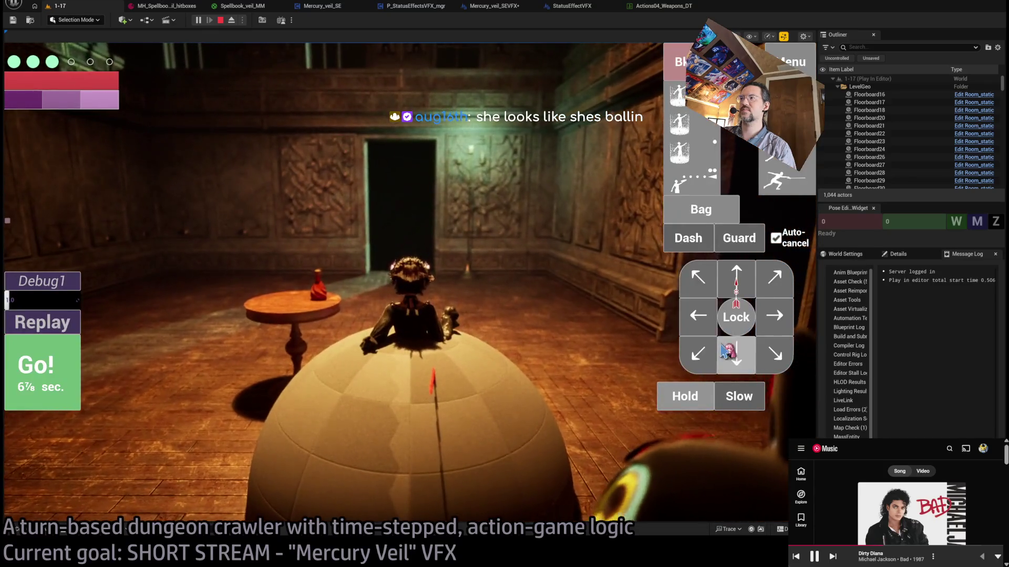
click(735, 318)
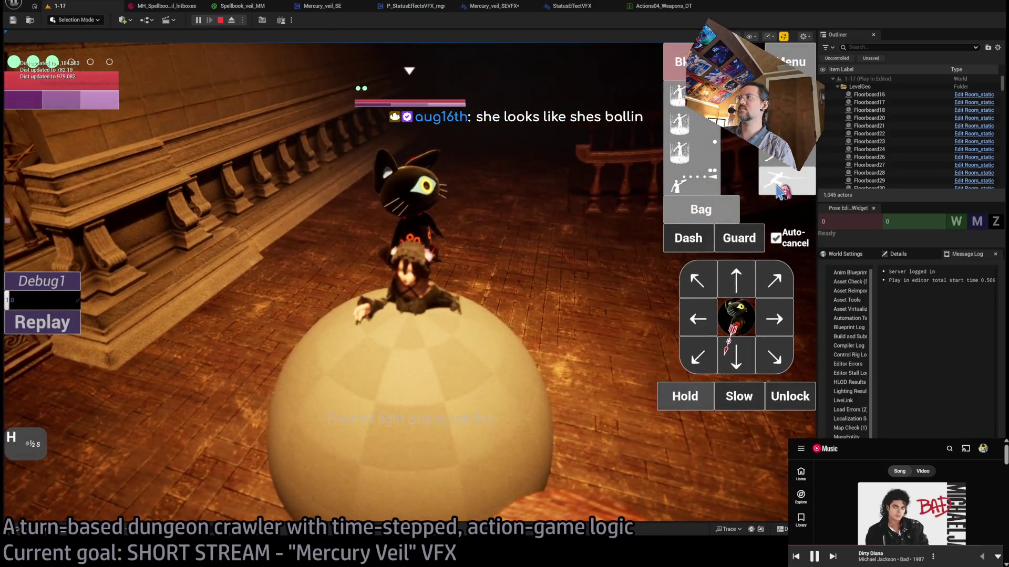
click(566, 247)
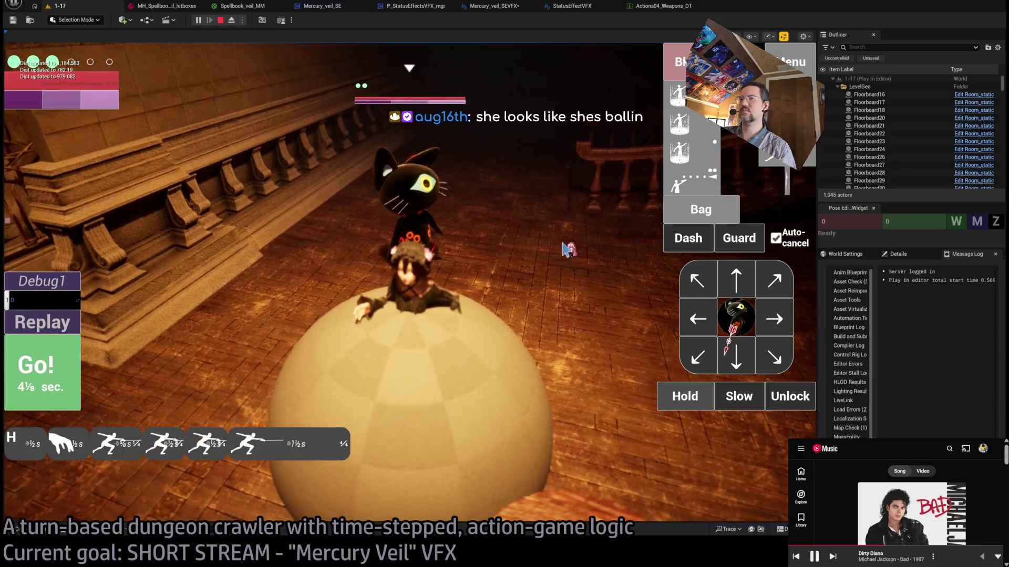
key(space)
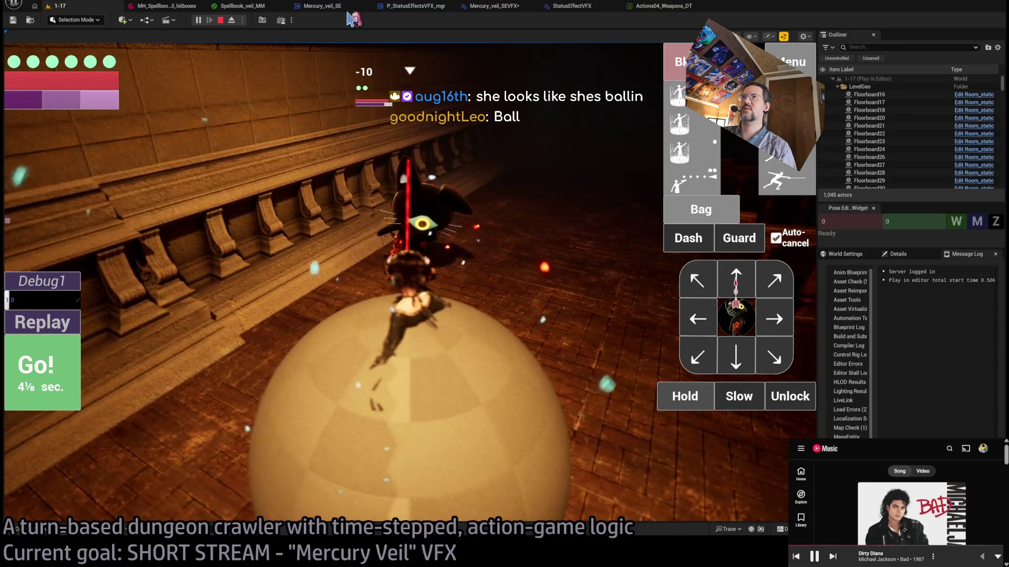
click(220, 20)
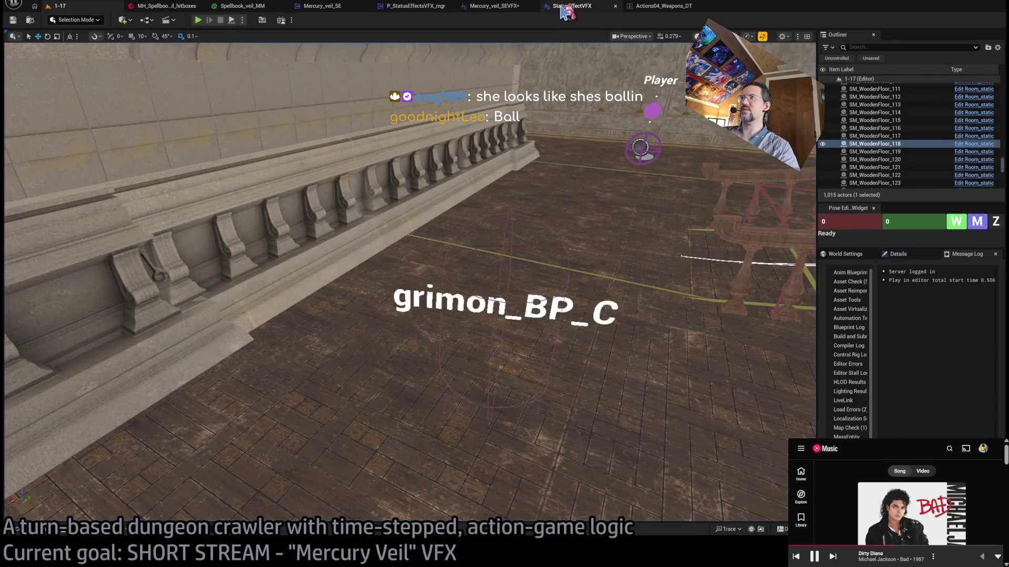
- Wire the owner puppet's Collision Capsule into the attach Parent, replacing the camera target
click(494, 6)
scroll(611, 243, down, 1)
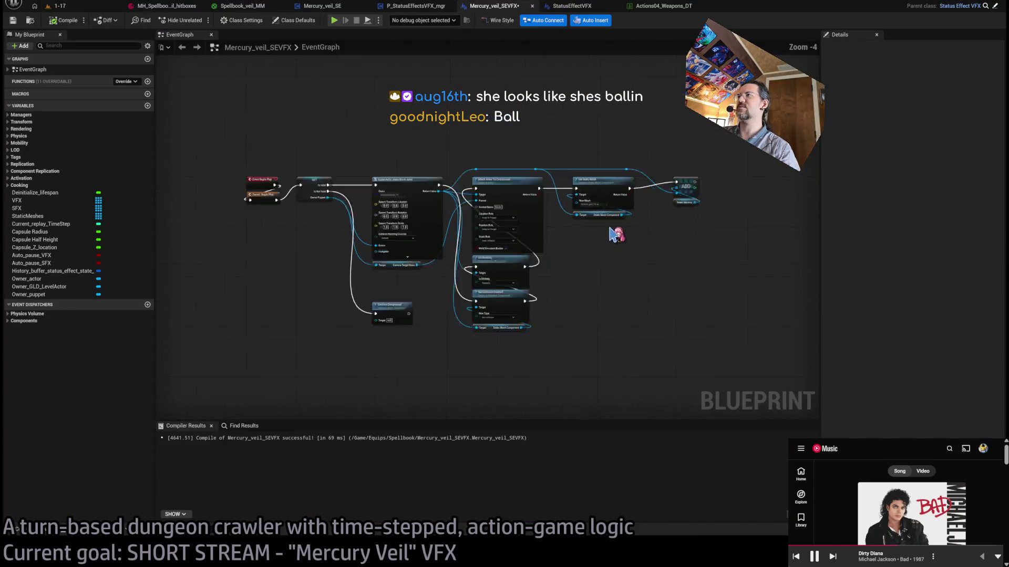
scroll(587, 257, up, 1)
mouse_move(587, 257)
mouse_down()
mouse_move(667, 300)
mouse_move(736, 268)
mouse_move(639, 343)
mouse_up()
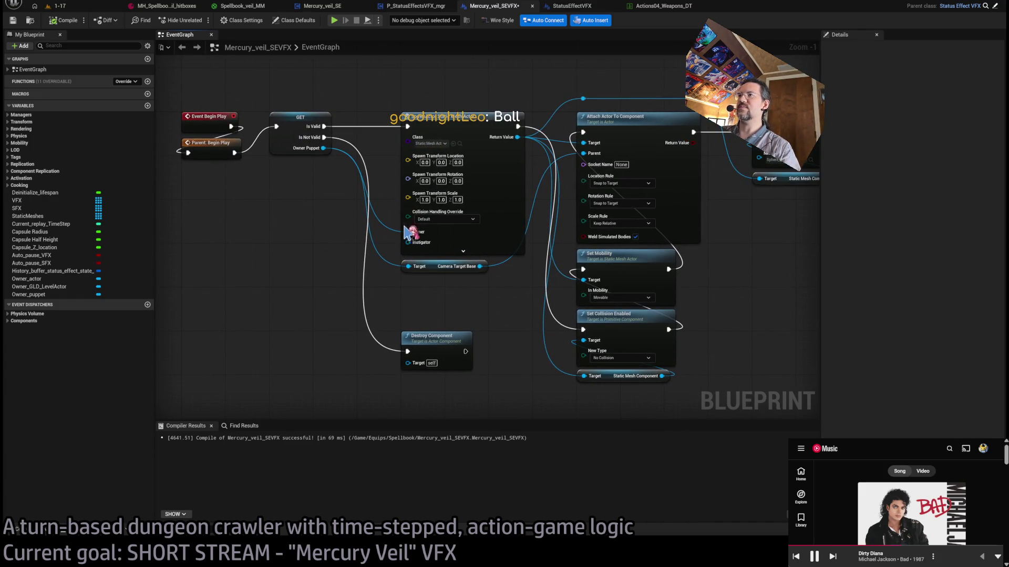
drag(323, 148, 412, 282)
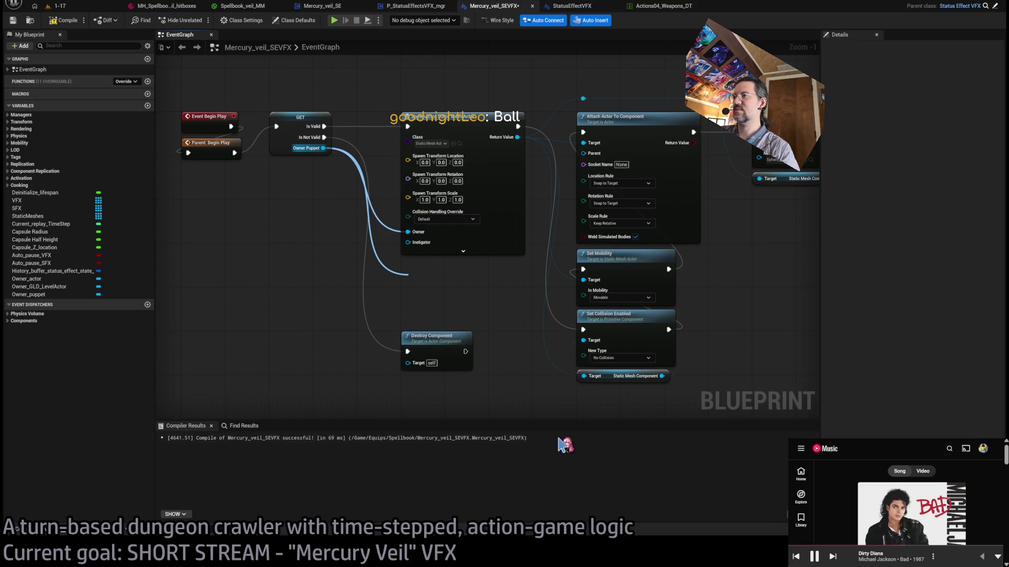
click(480, 290)
mouse_move(479, 278)
mouse_down()
mouse_move(534, 208)
mouse_move(594, 156)
mouse_up()
- Tidy the Collision Capsule getter, compile Mercury_veil_SEVFX, and return to level 1-17
drag(436, 278, 431, 277)
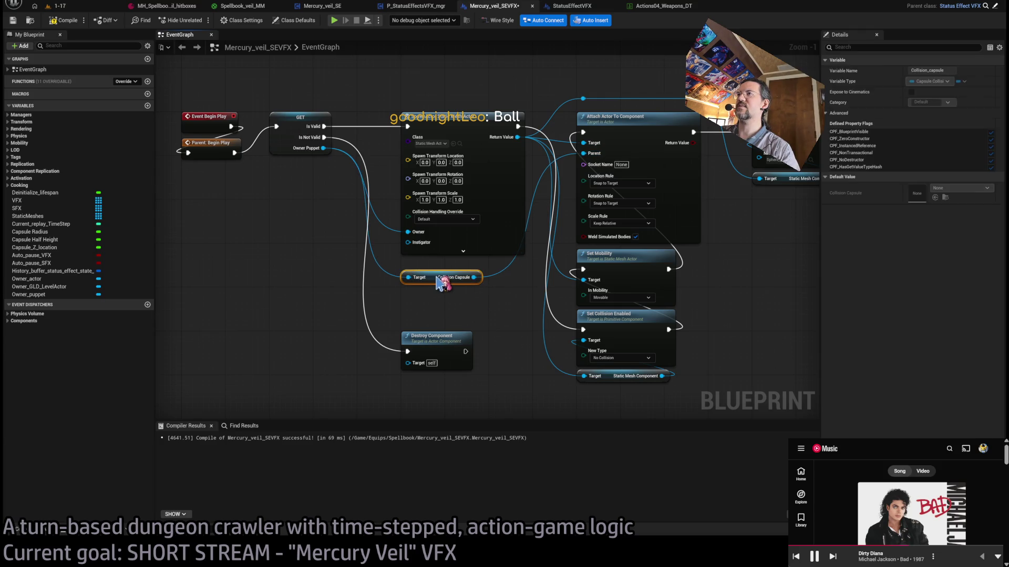
click(59, 34)
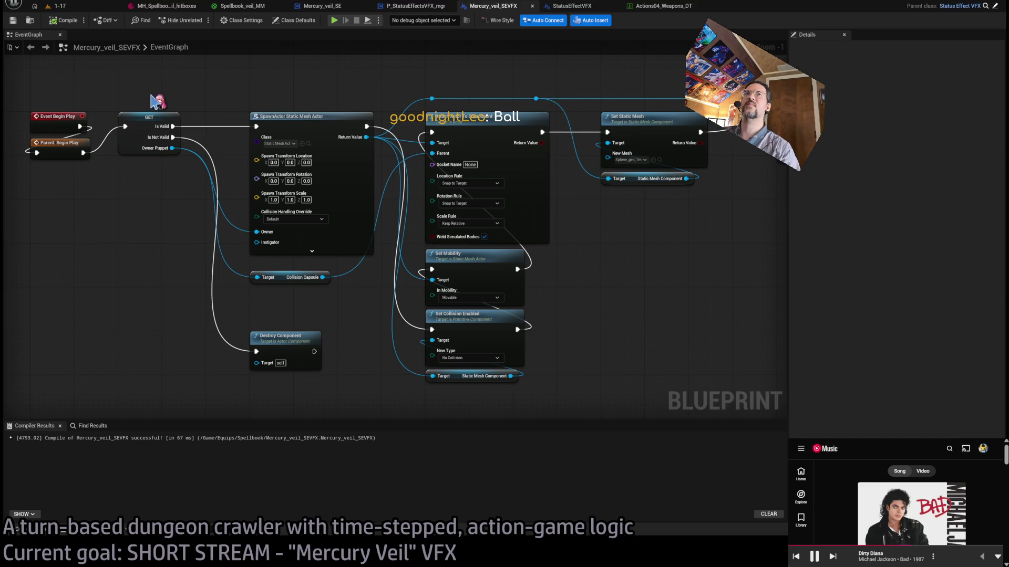
click(361, 144)
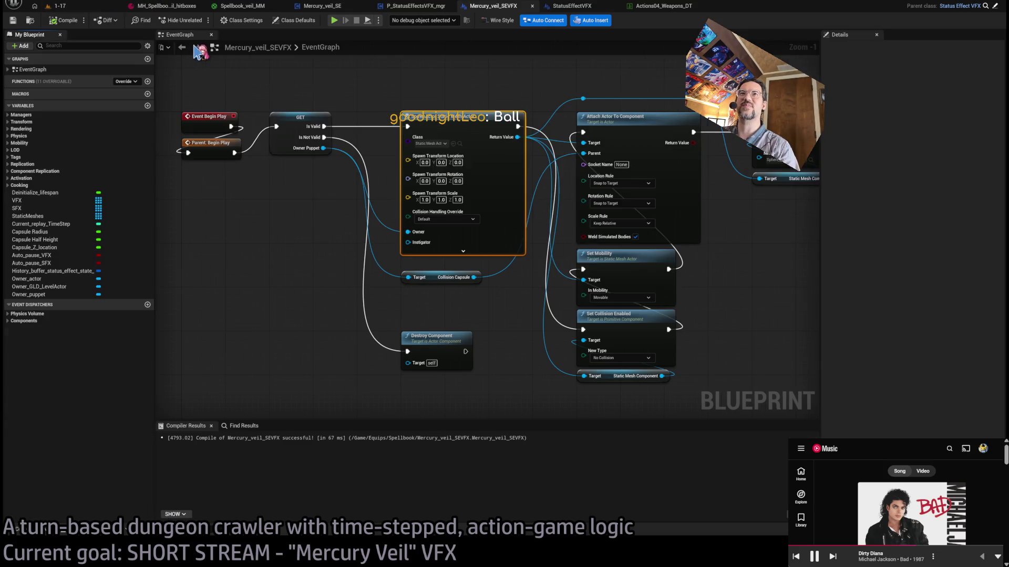
click(212, 224)
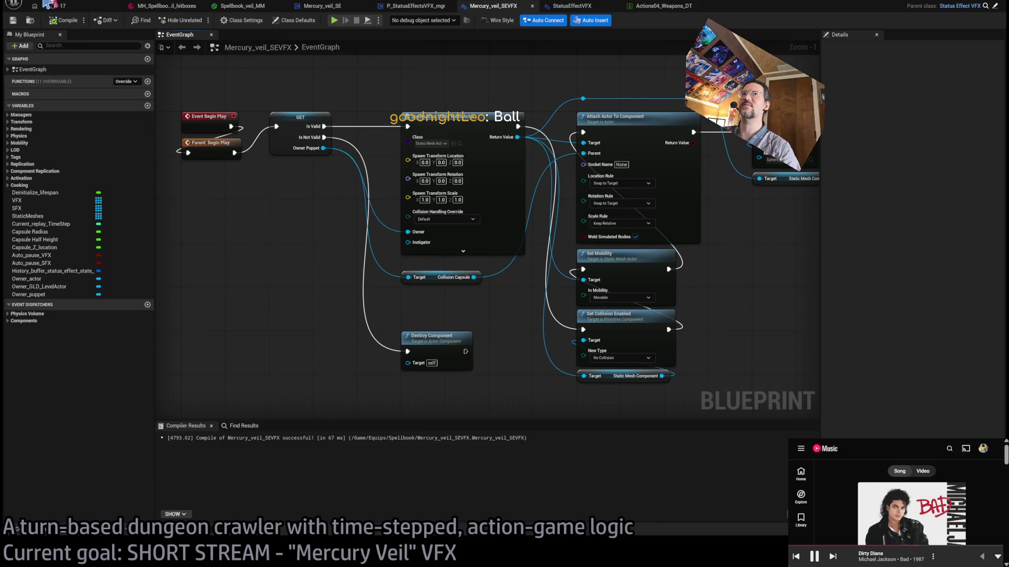
click(52, 6)
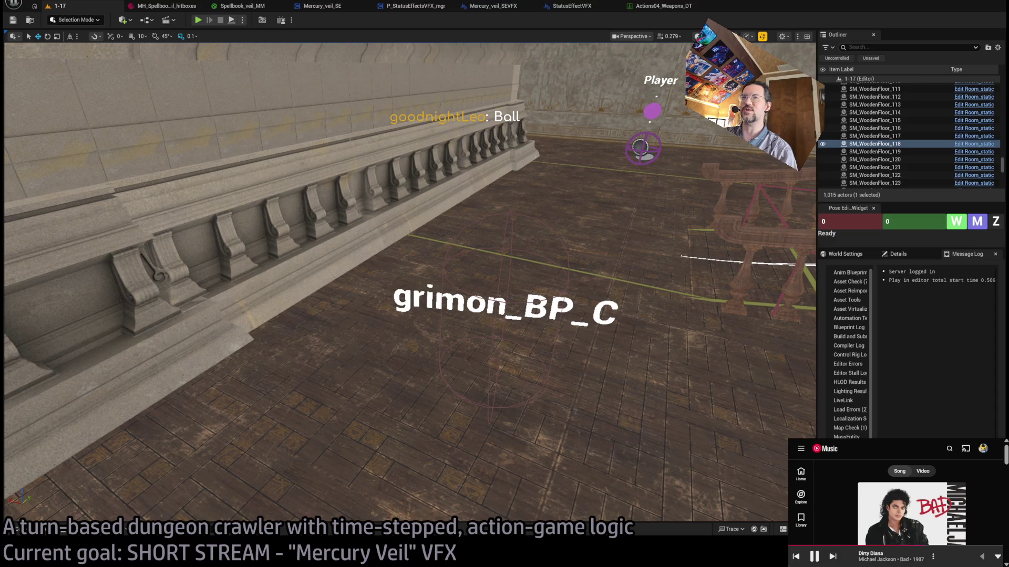
key(alt+p)
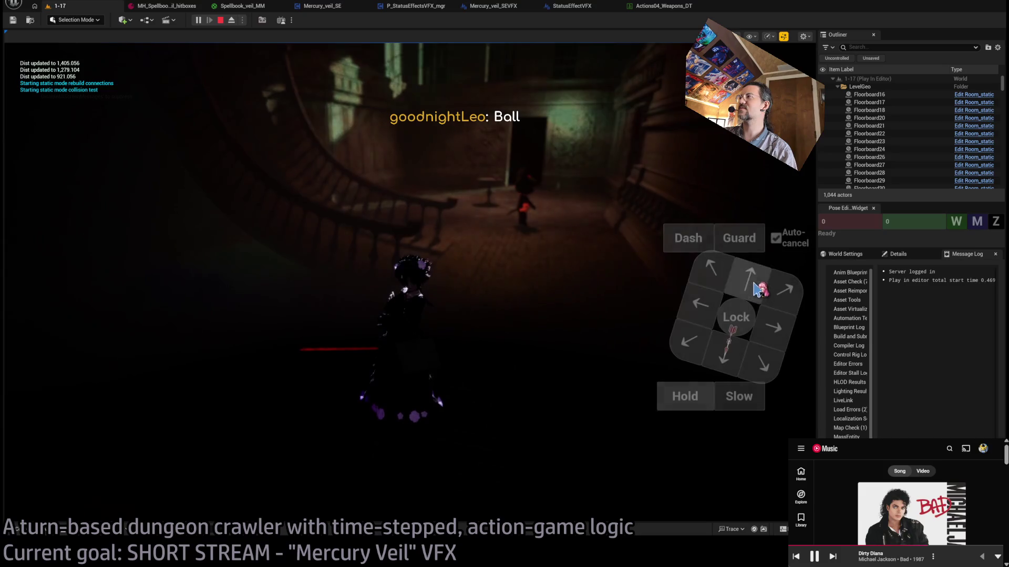
click(26, 397)
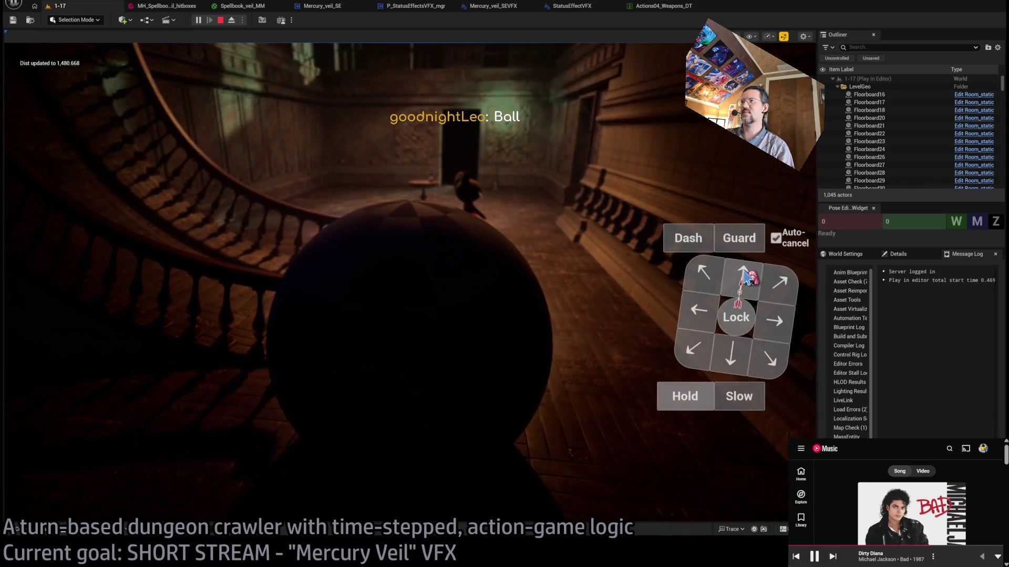
click(69, 376)
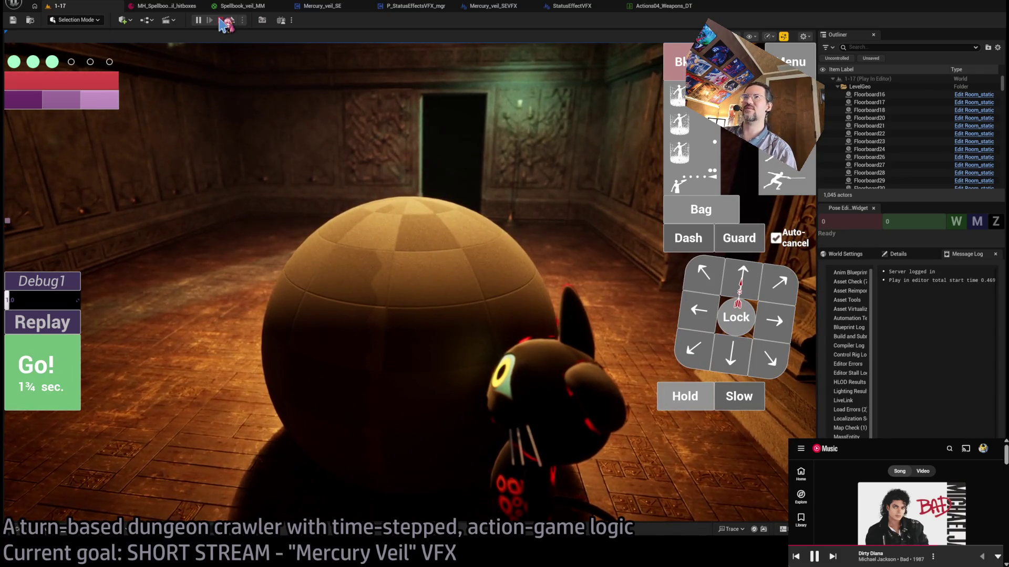
click(221, 20)
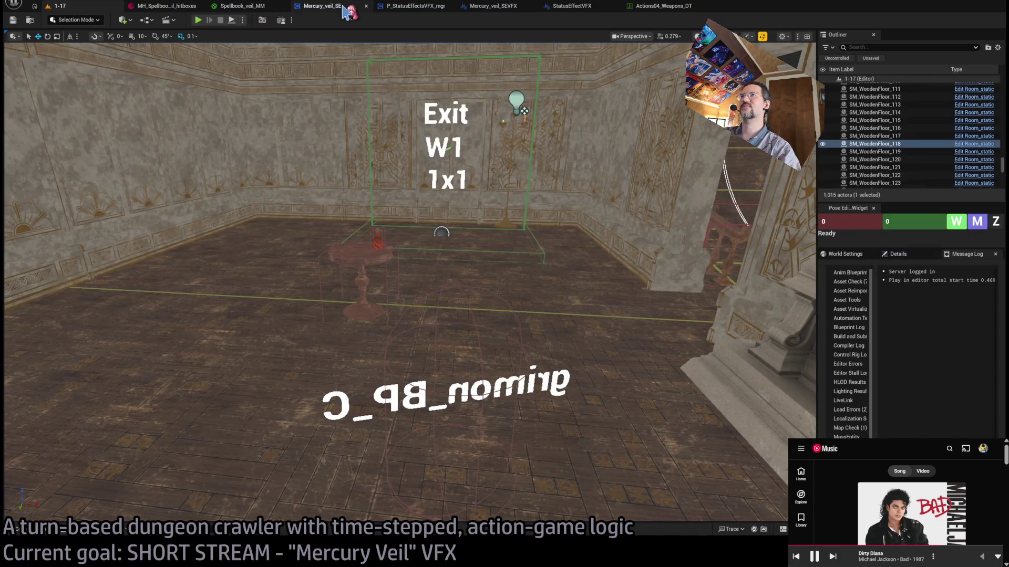
- Look over the open veil and status-effect VFX graphs, ending on Mercury_veil_SEVFX
click(673, 9)
click(323, 6)
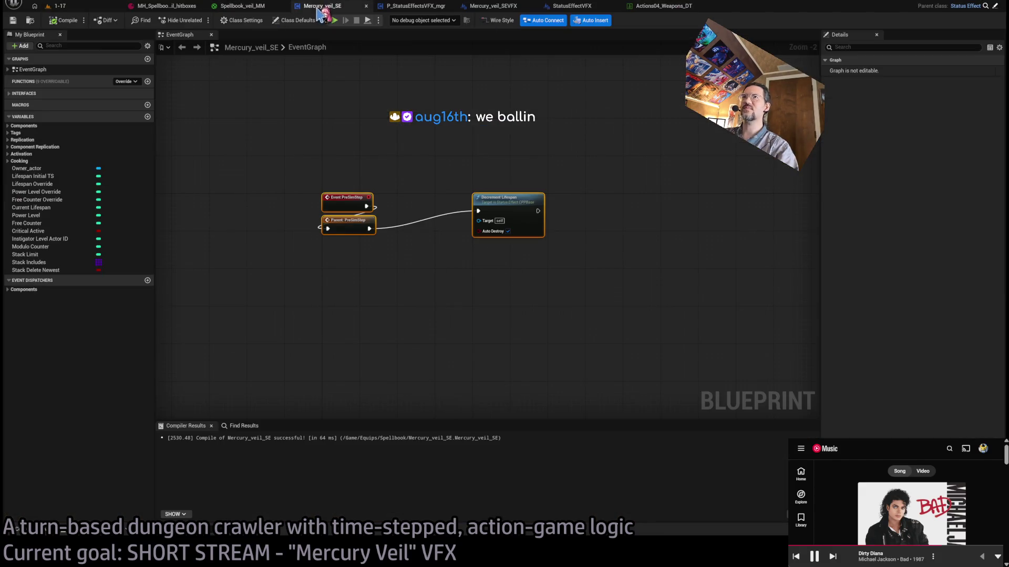
click(247, 5)
click(166, 5)
click(415, 6)
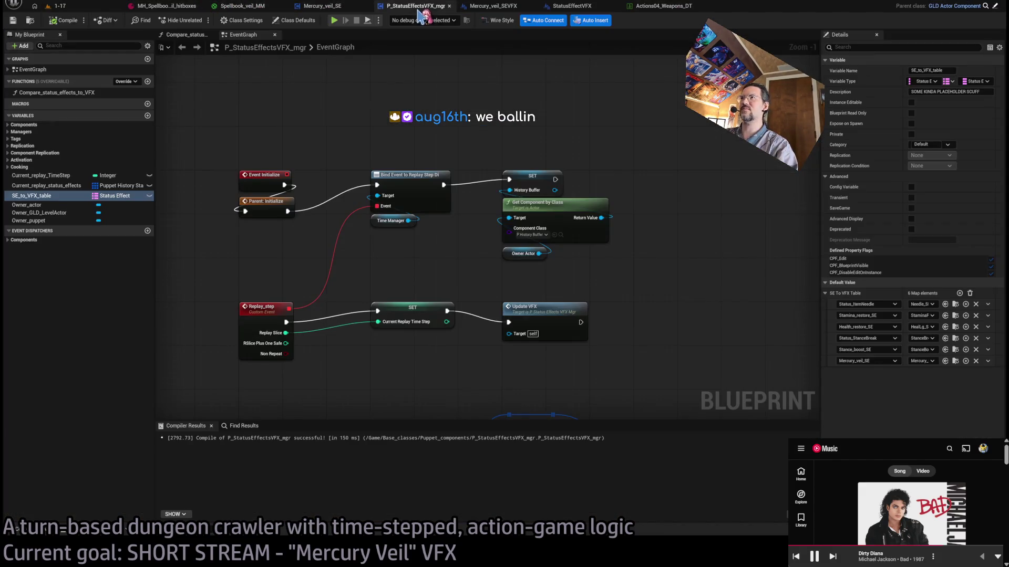
click(493, 6)
click(663, 6)
click(599, 7)
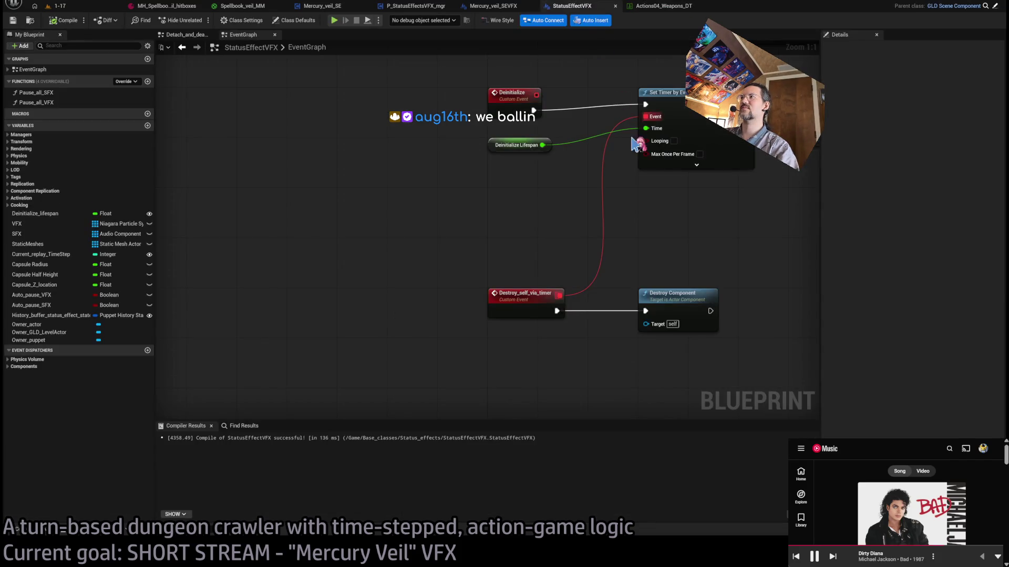
click(481, 7)
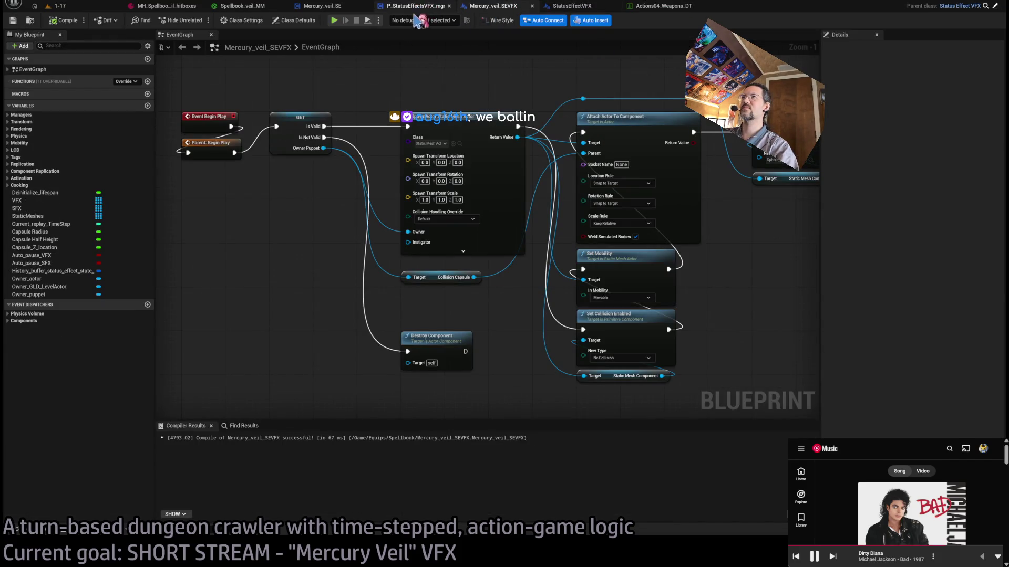
- Replace the Collision Capsule getter with the owner puppet's Puppet component as the attach Parent
click(500, 297)
key(Delete)
drag(380, 168, 465, 330)
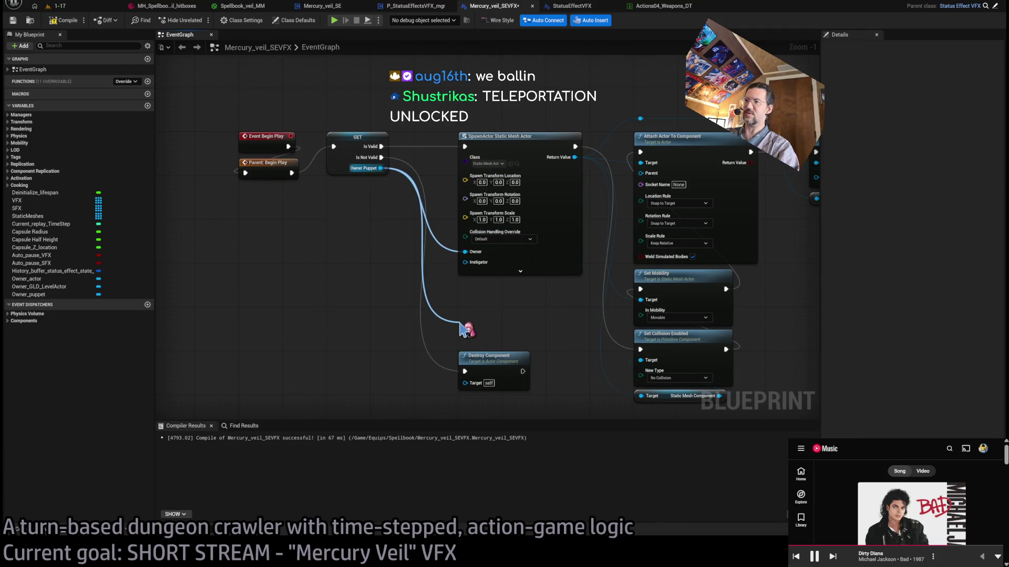
mouse_move(465, 330)
mouse_down()
mouse_move(402, 262)
mouse_move(351, 260)
mouse_up()
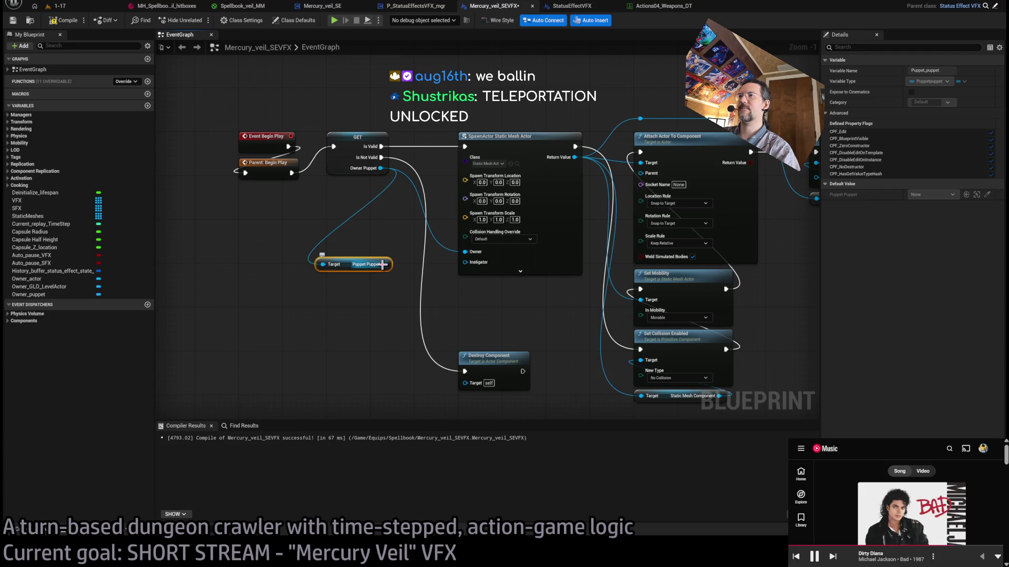
mouse_move(376, 270)
mouse_down()
mouse_move(361, 287)
mouse_move(391, 318)
mouse_up()
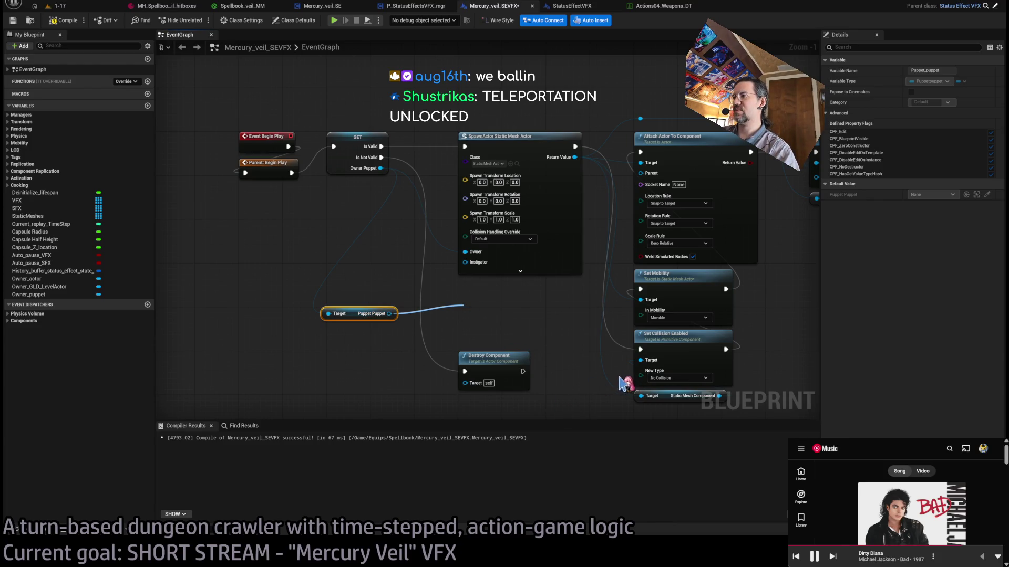
drag(509, 309, 641, 173)
click(81, 6)
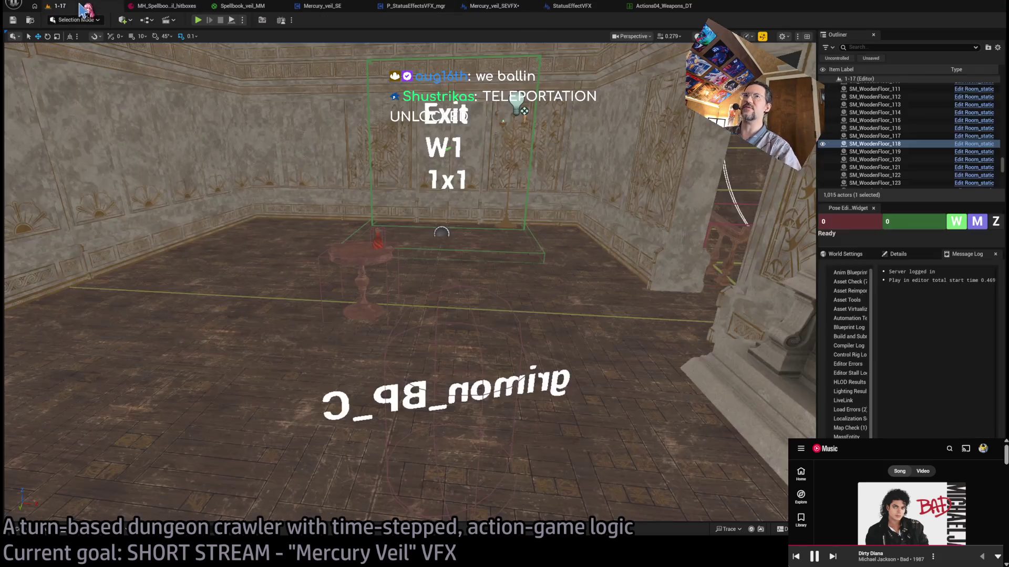
- Play-test 1-17: move down, lock onto the enemy, run the four-hit light attack combo, then stop
key(alt+p)
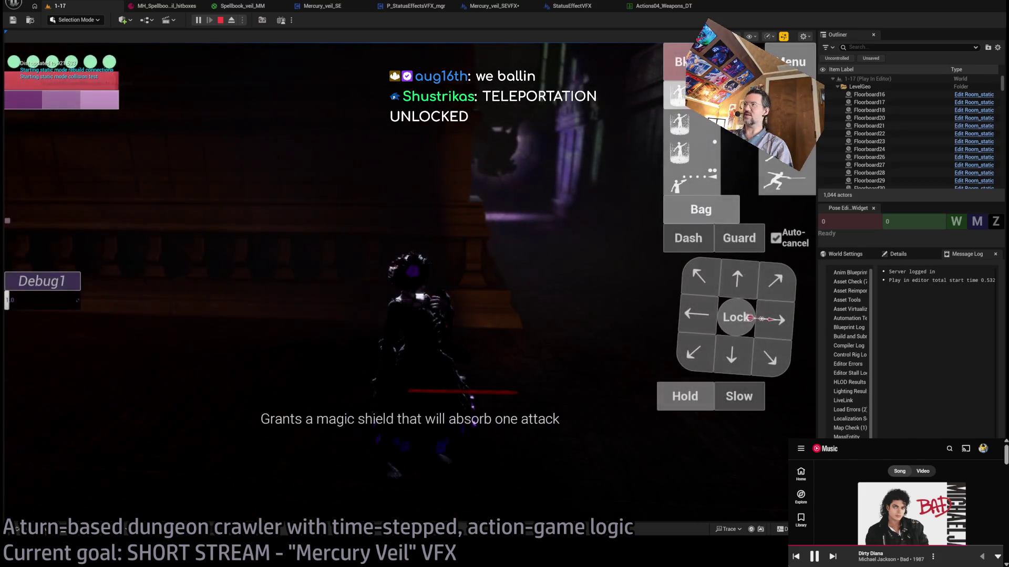
click(702, 307)
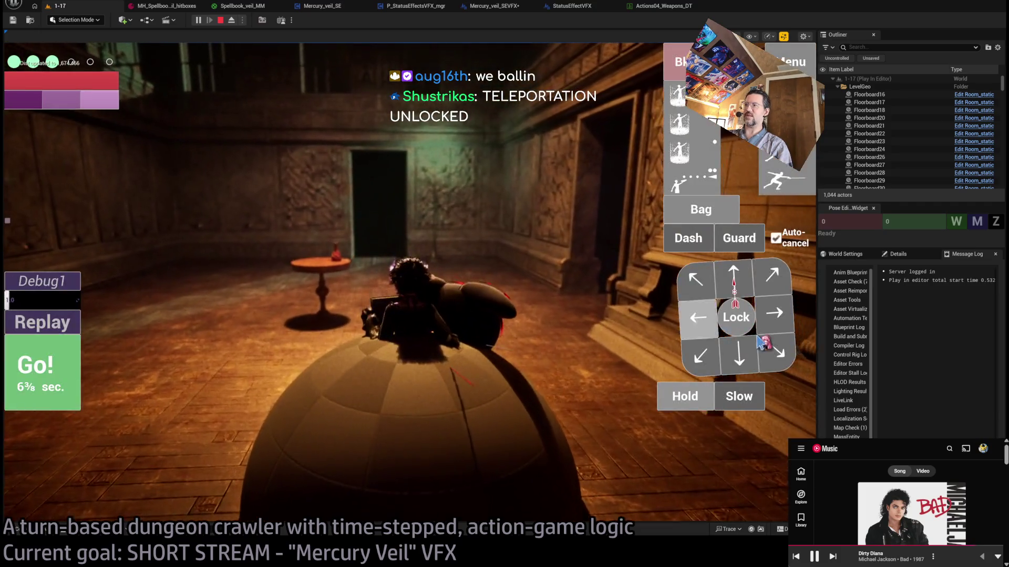
click(743, 330)
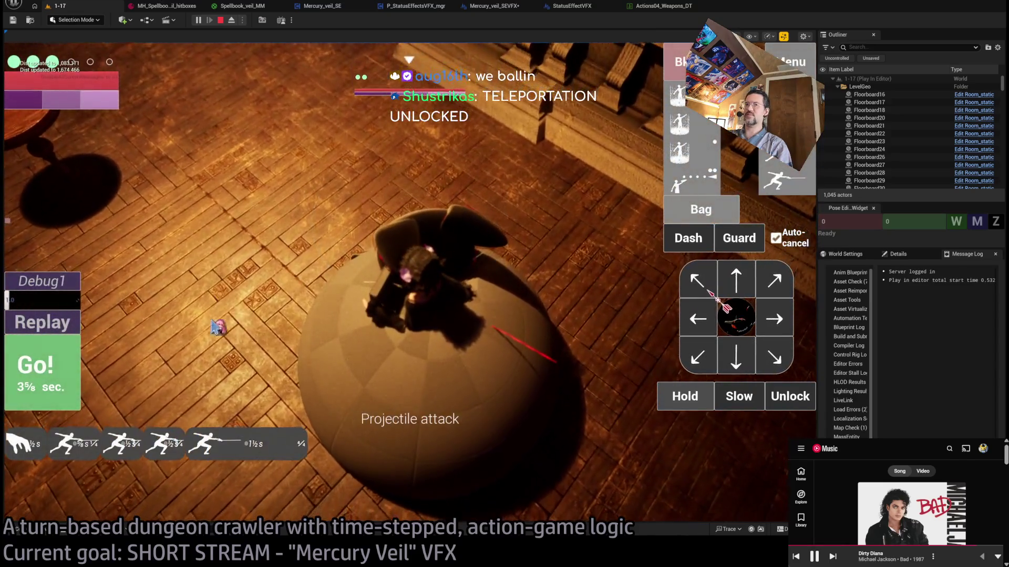
click(42, 368)
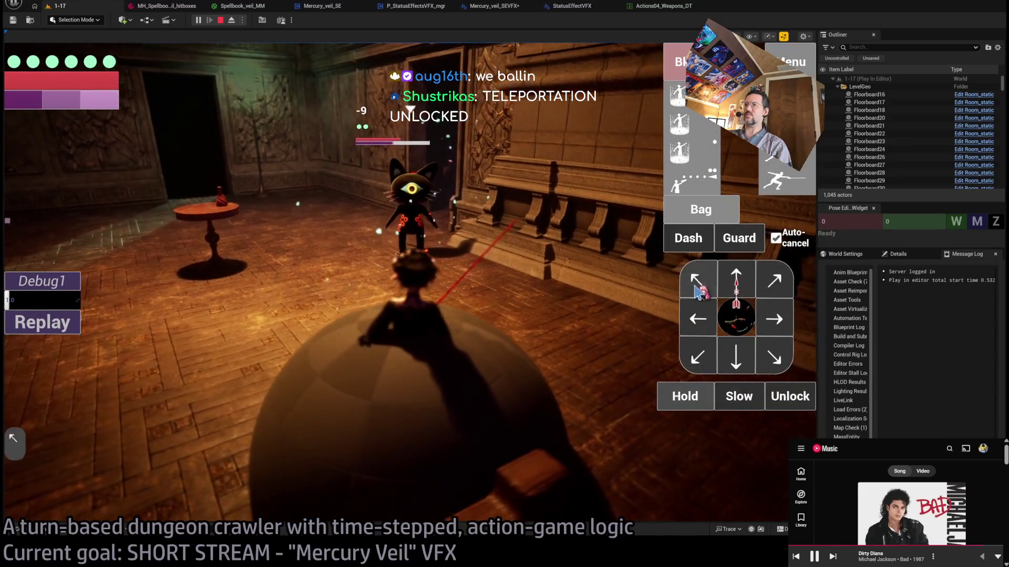
click(793, 192)
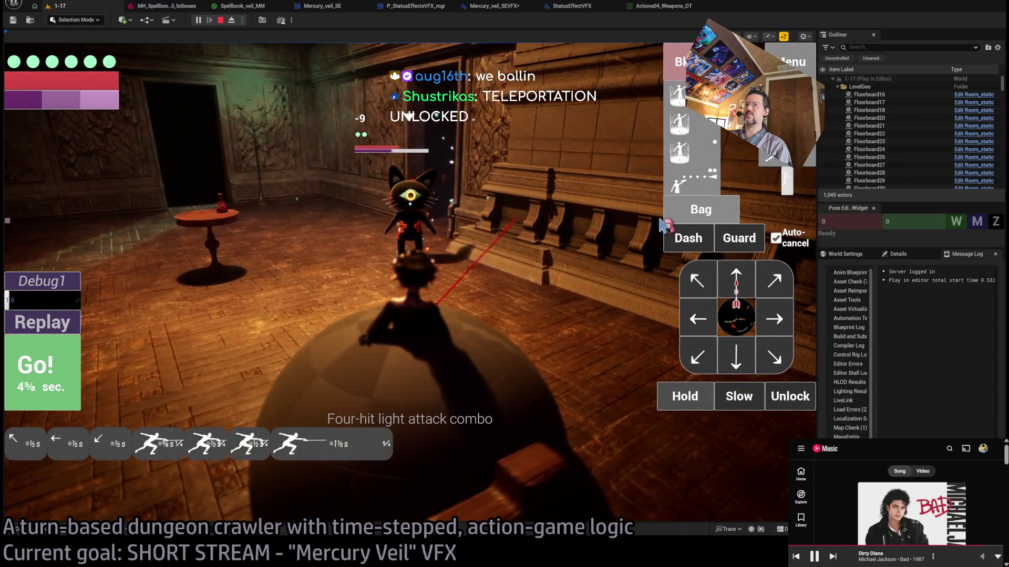
click(59, 383)
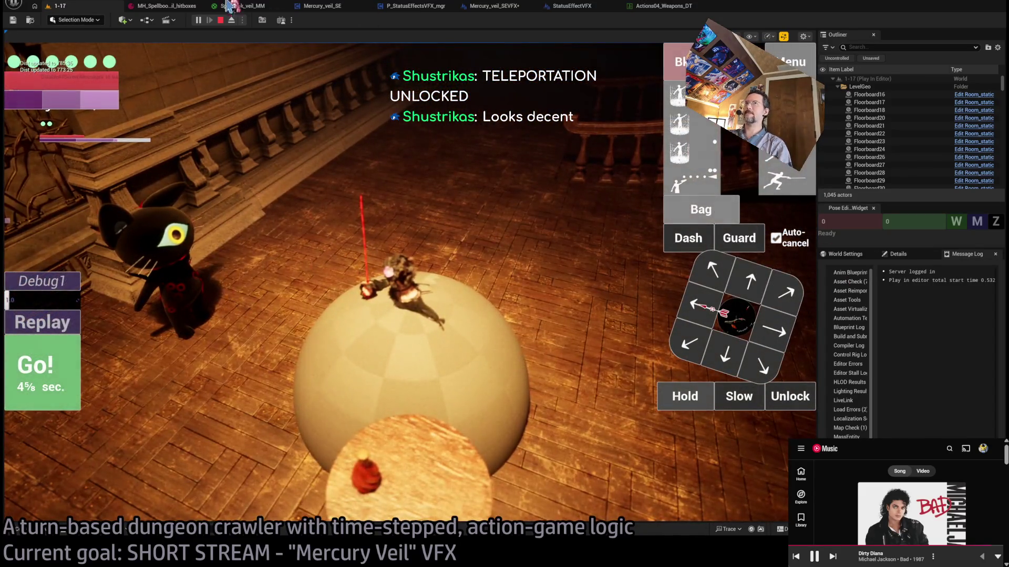
click(222, 20)
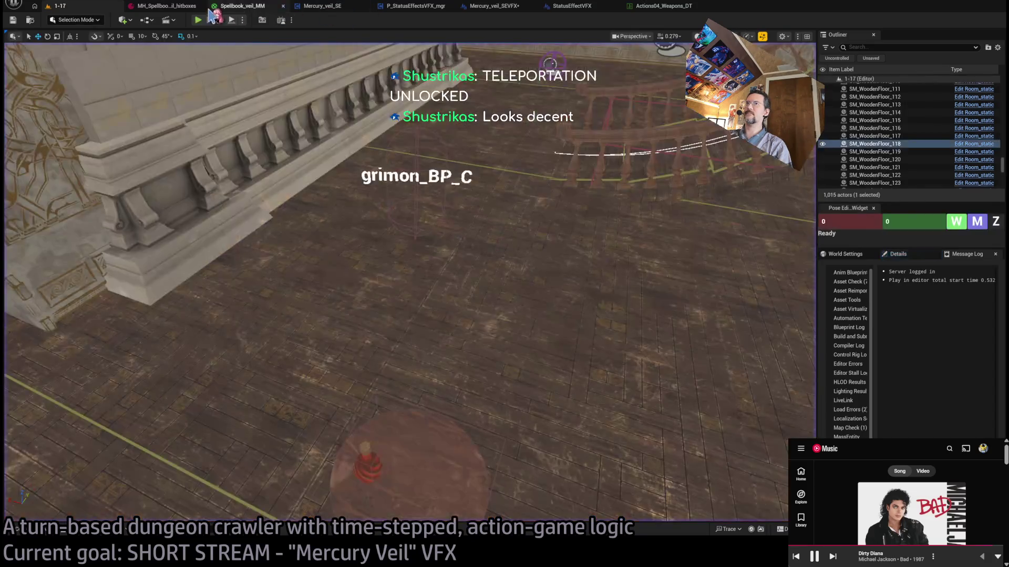
- Open the Mercury_veil_SEVFX graph and move the Puppet getter under the Mesh getter
click(663, 6)
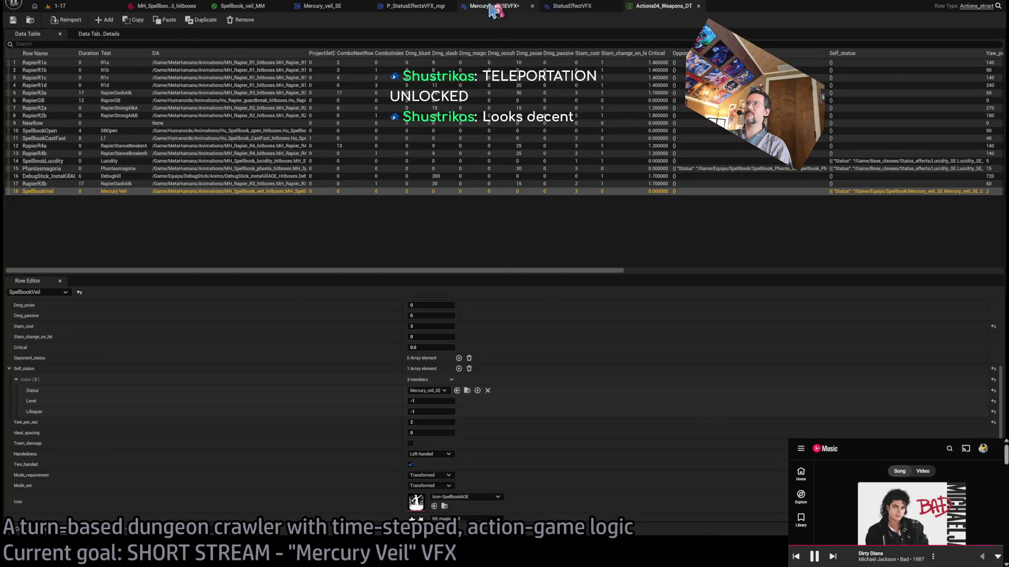
click(493, 6)
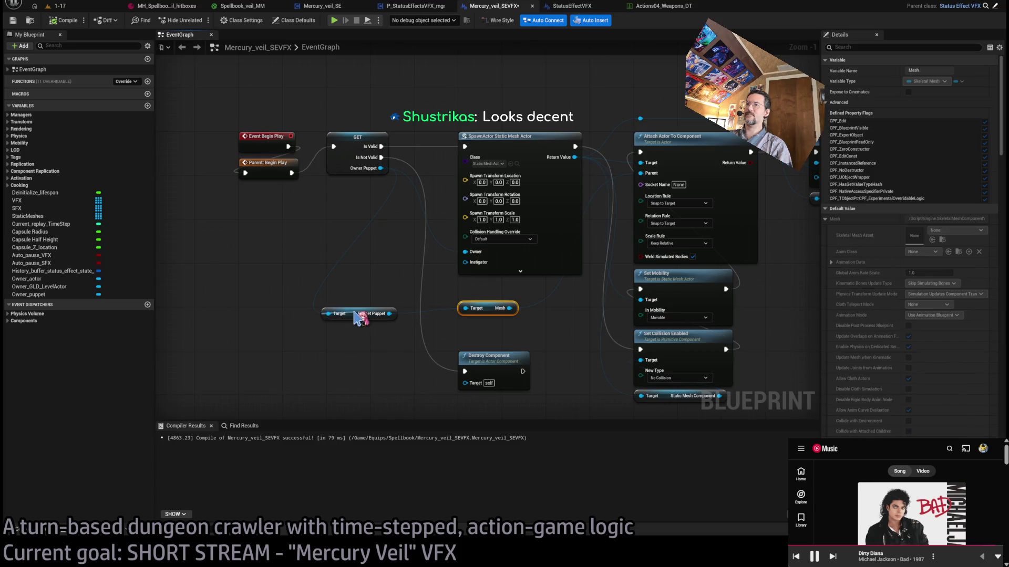
drag(362, 316, 499, 328)
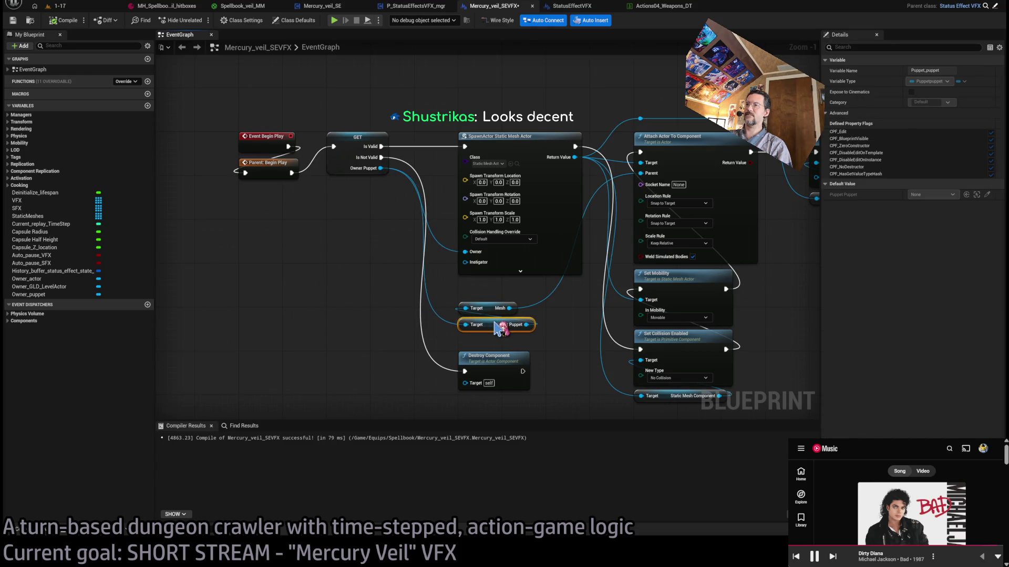
- Inspect the Puppetpuppet blueprint's components, close it, and return to Mercury_veil_SEVFX
key(ctrl+p)
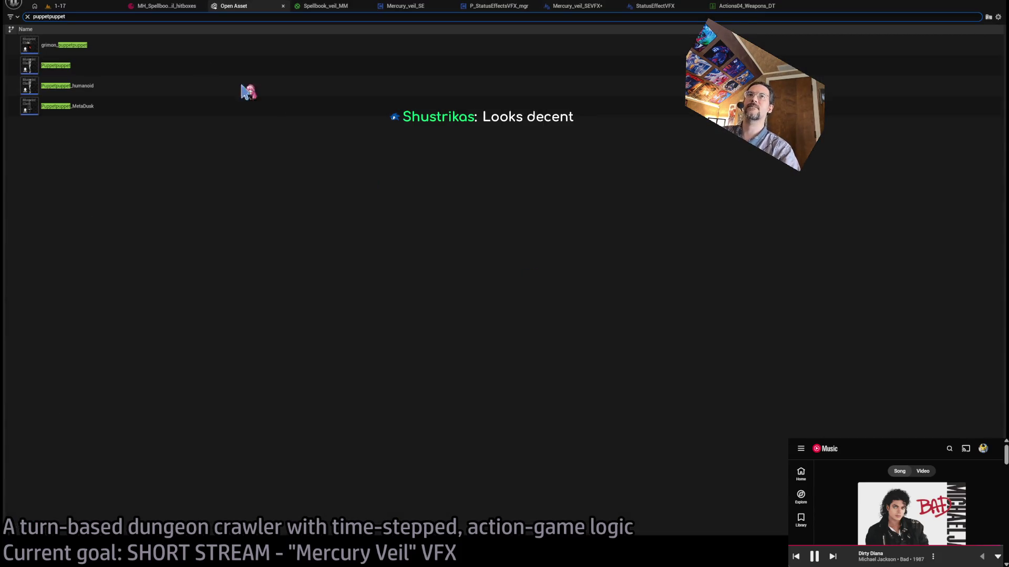
click(93, 61)
key(Return)
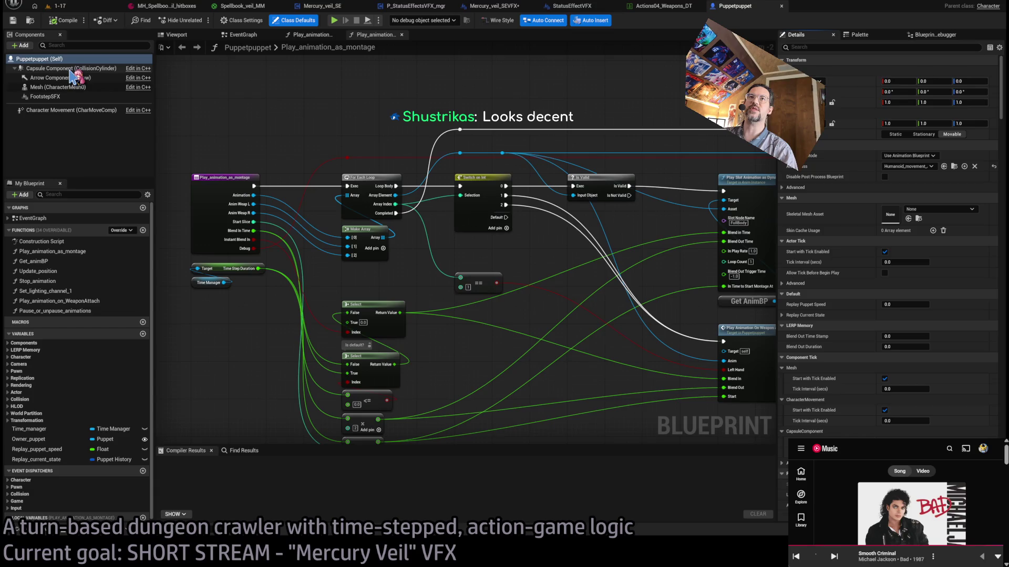
middle_click(741, 7)
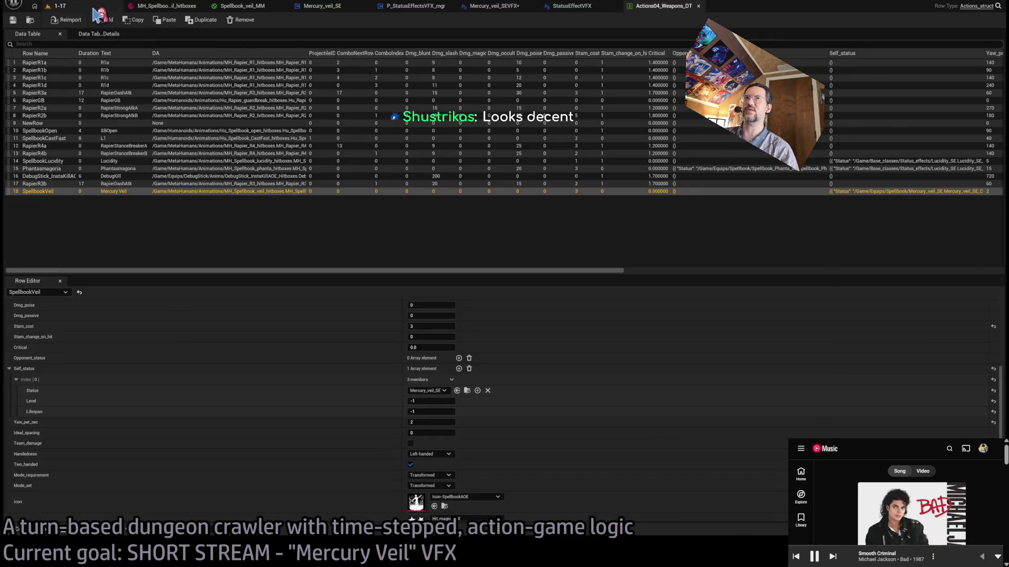
click(58, 6)
click(558, 7)
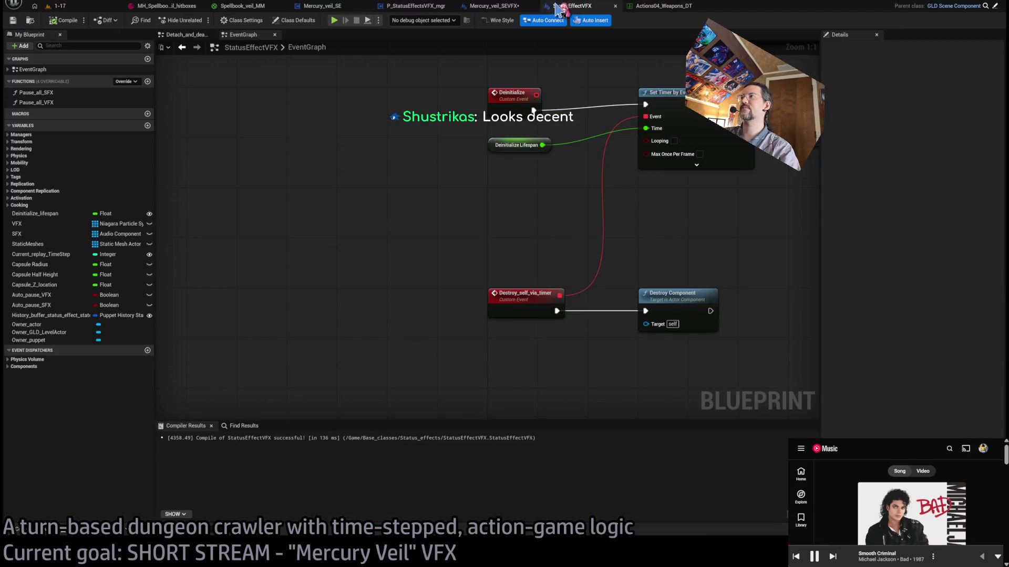
click(506, 7)
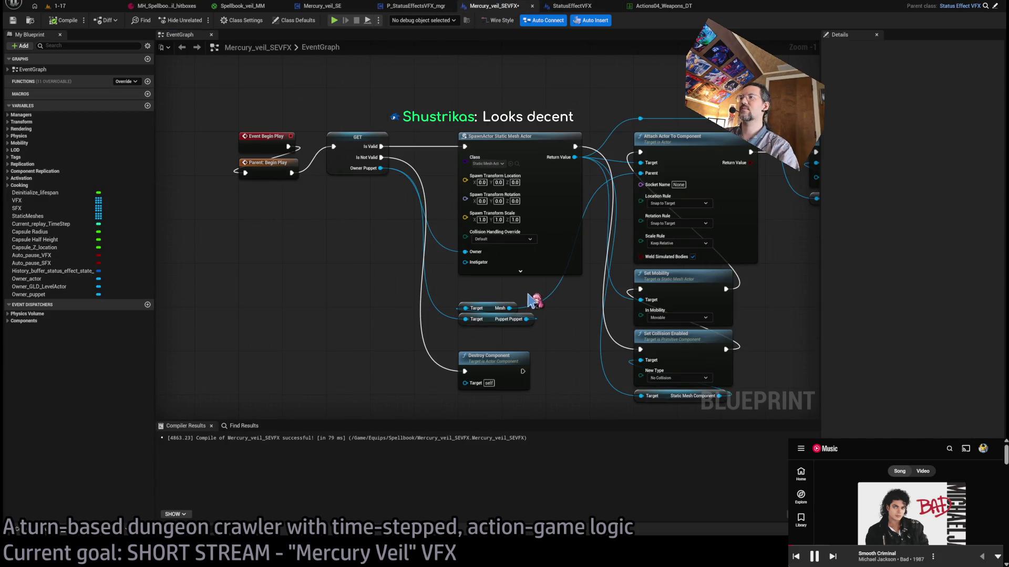
- Add Get Capsule Component from Puppet and wire it to Attach Actor To Component's Parent
drag(527, 319, 446, 296)
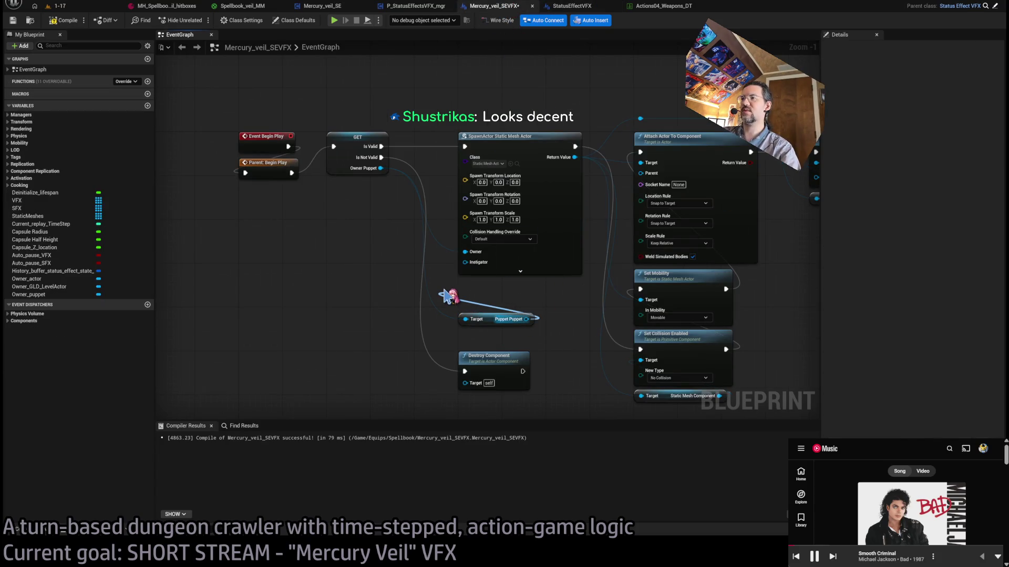
click(525, 444)
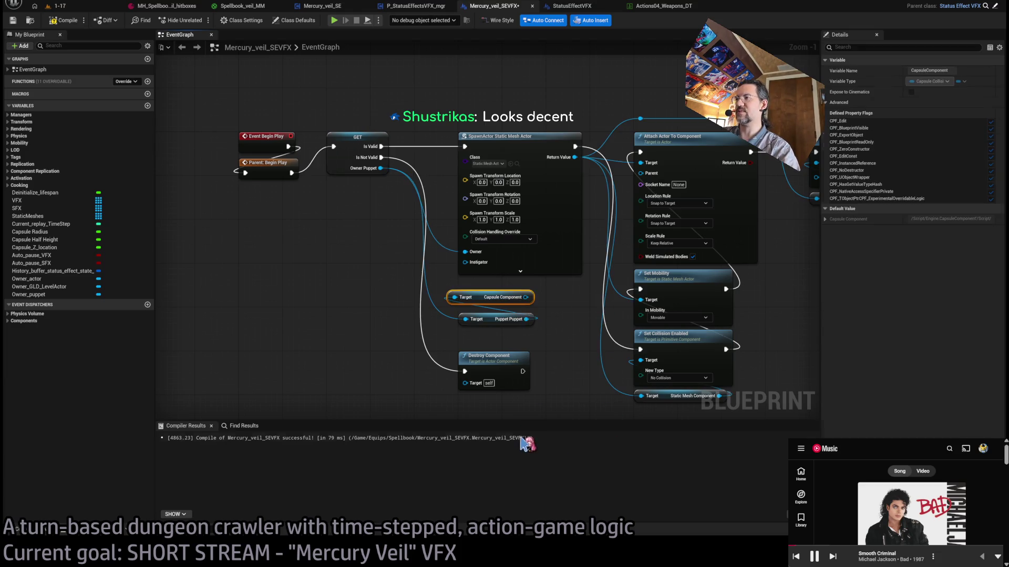
drag(527, 298, 641, 174)
drag(487, 299, 498, 310)
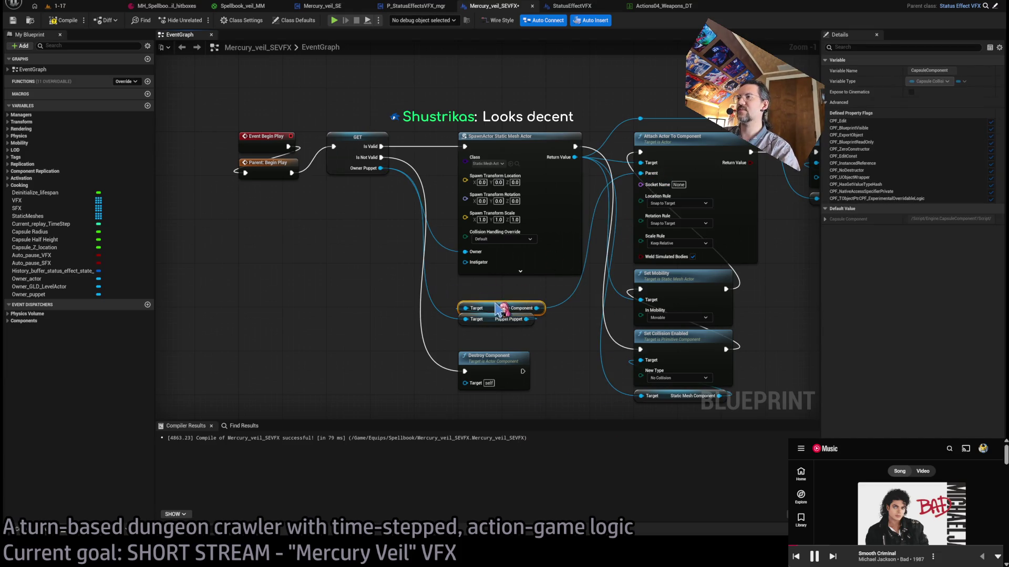
click(58, 6)
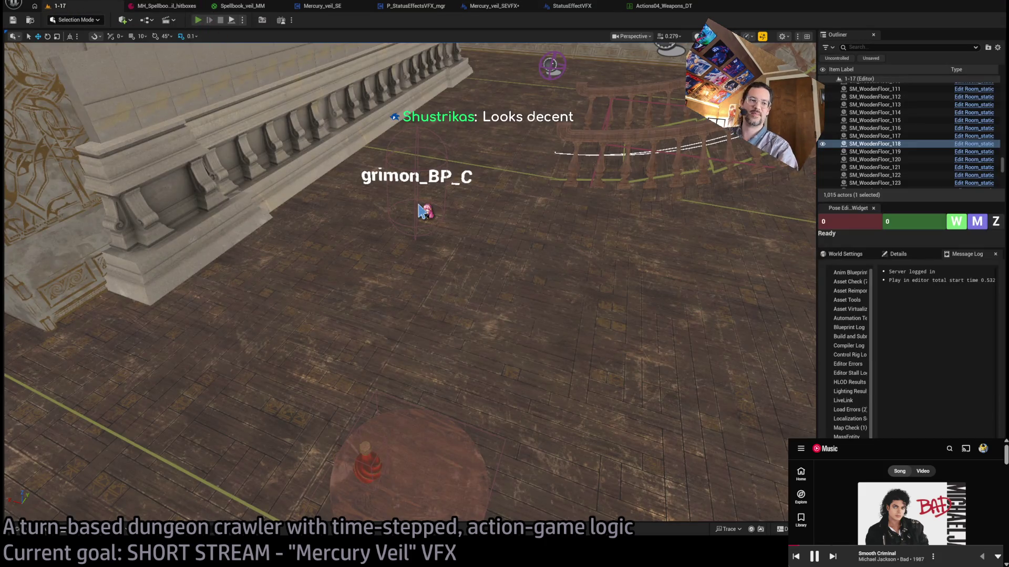
- In a play session, run three queued moves, then two Projectile attack turns
key(alt+p)
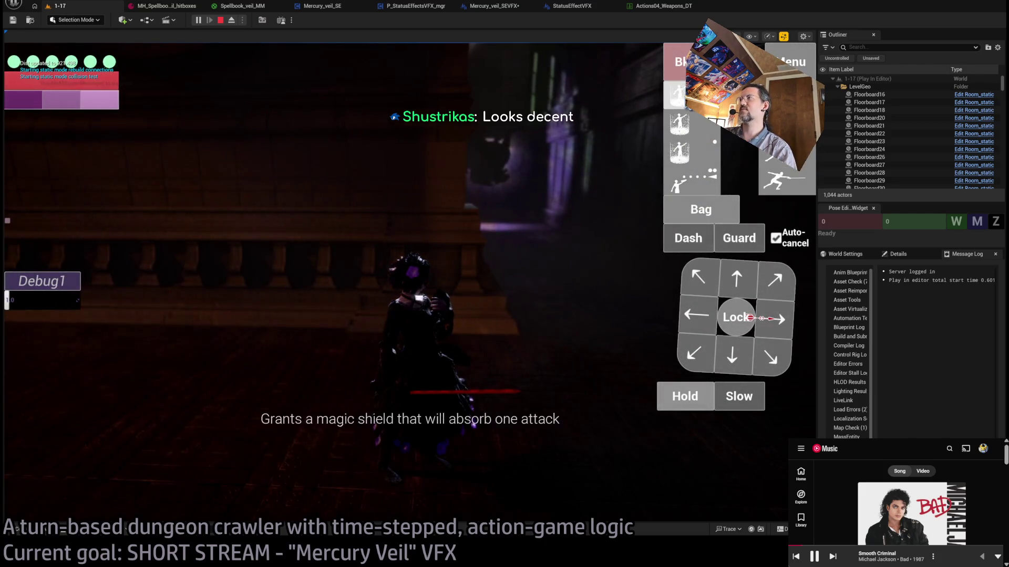
key(Down)
key(Down)
key(Page_Down)
key(Down)
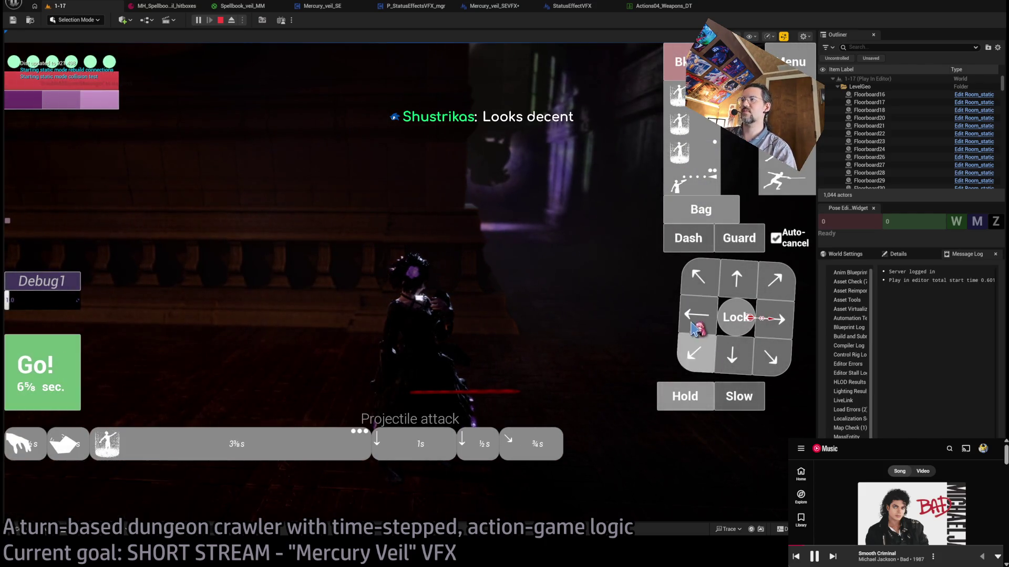
click(80, 353)
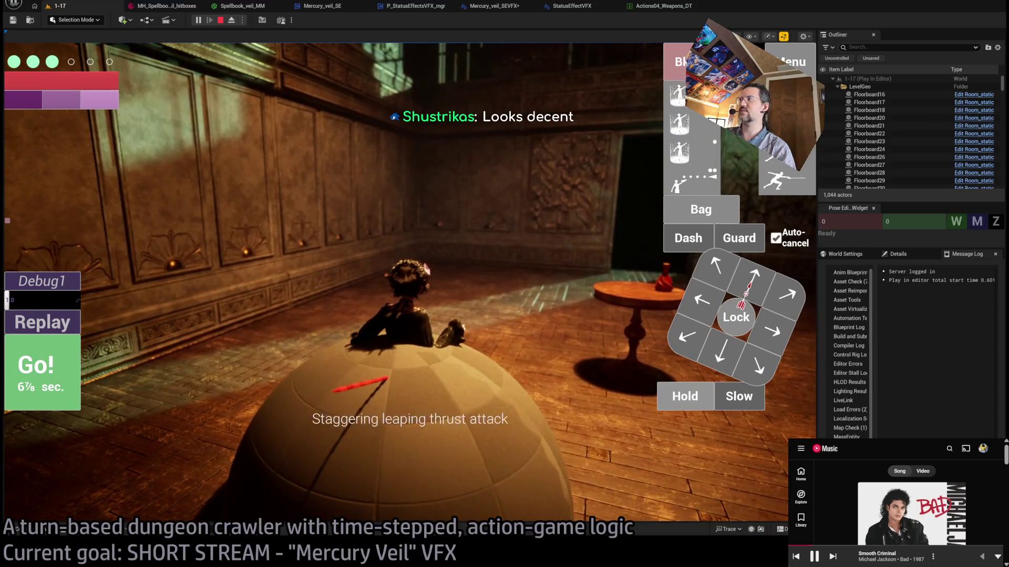
click(693, 182)
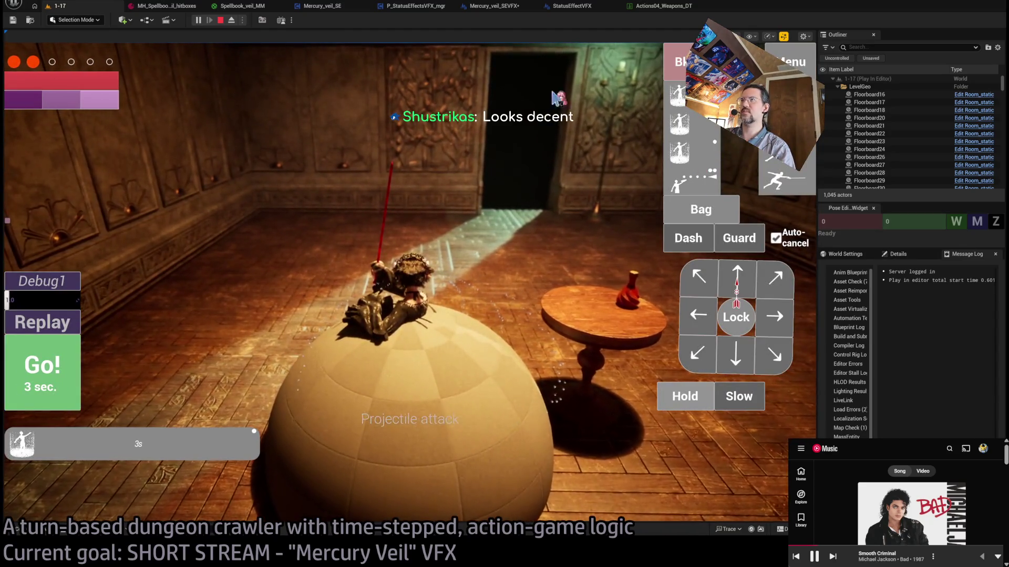
click(693, 181)
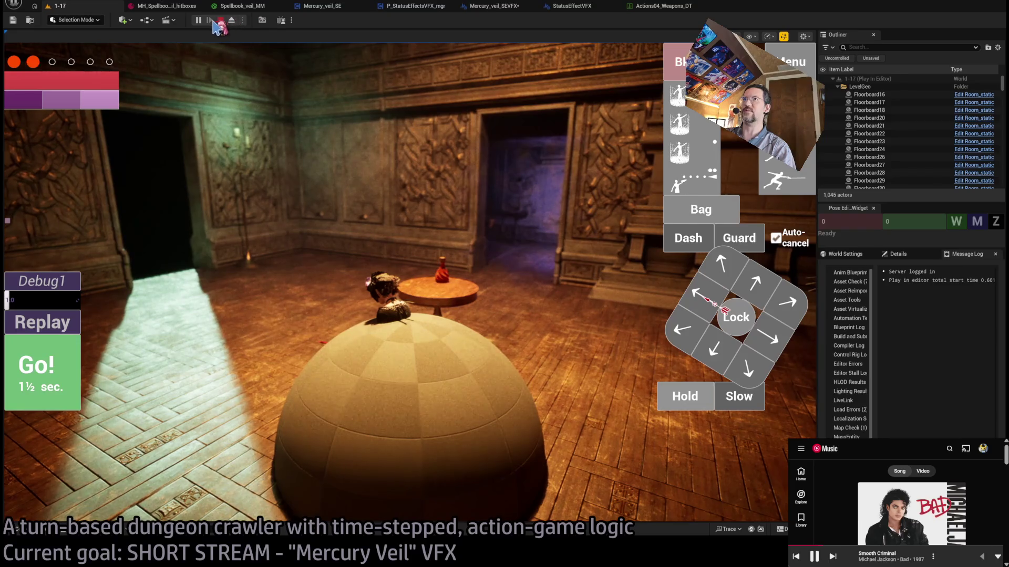
- Restart the play session, lock onto the enemy, and run a step-and-dash turn
click(220, 21)
key(alt+p)
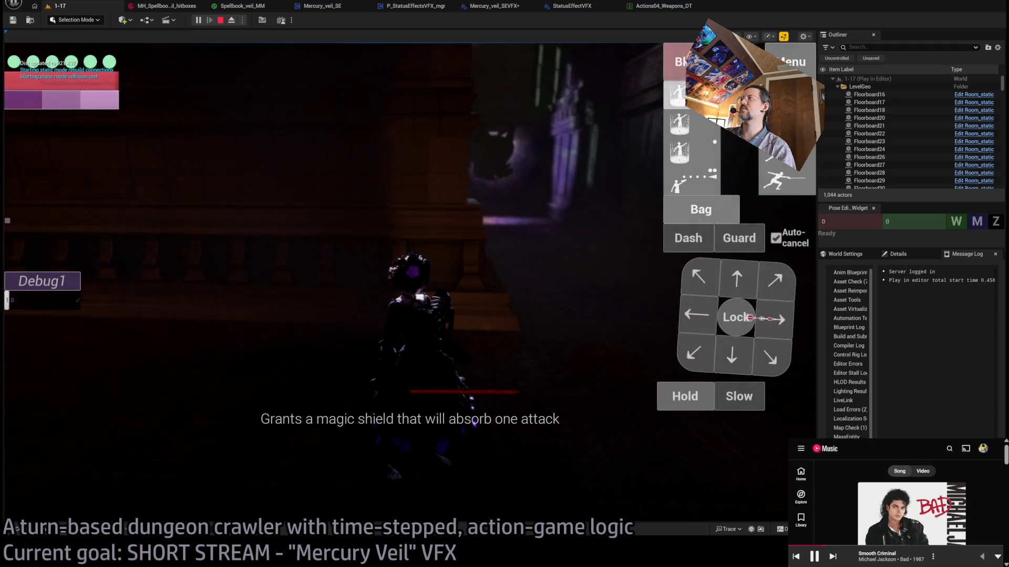
click(728, 321)
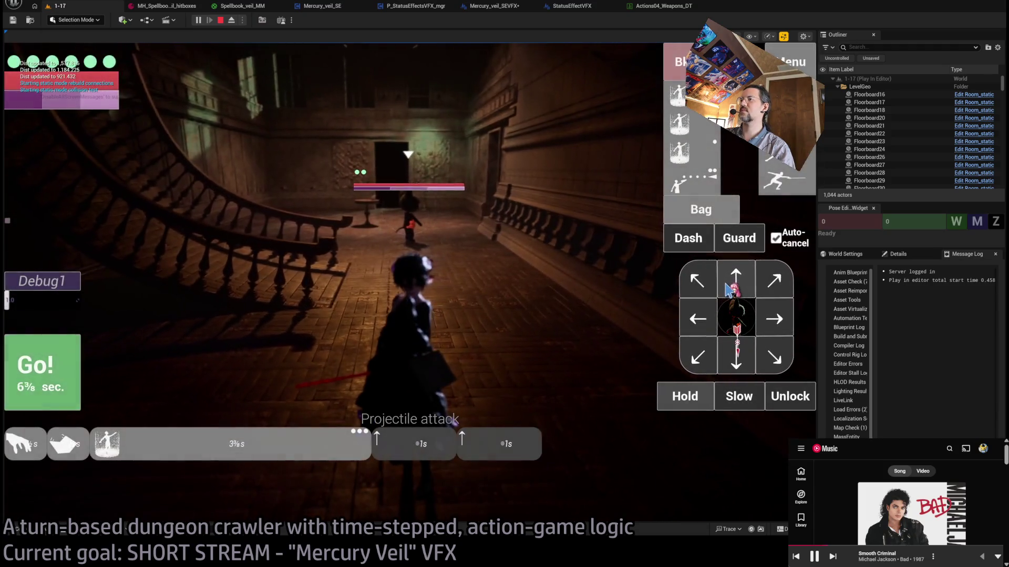
click(721, 182)
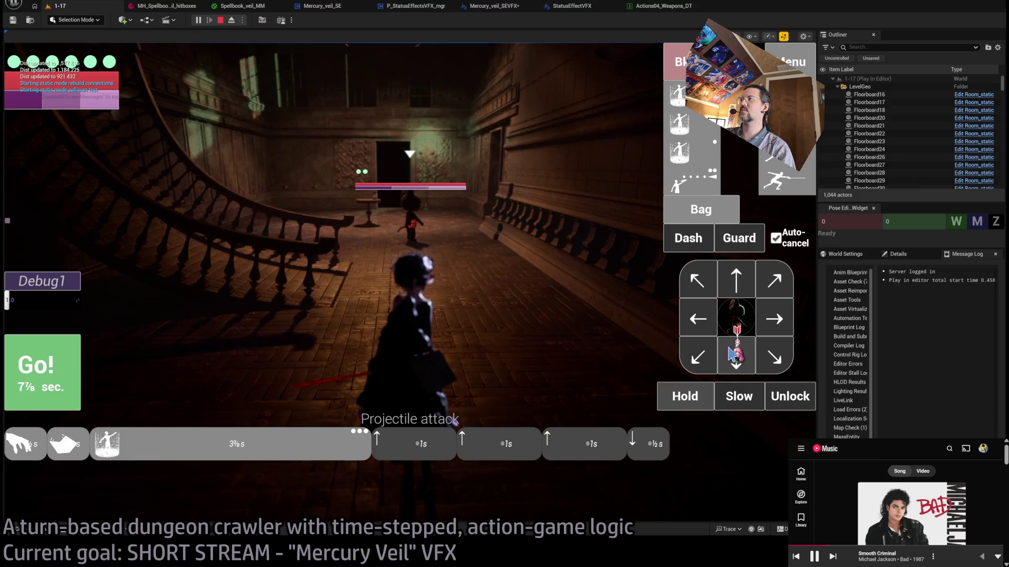
click(710, 238)
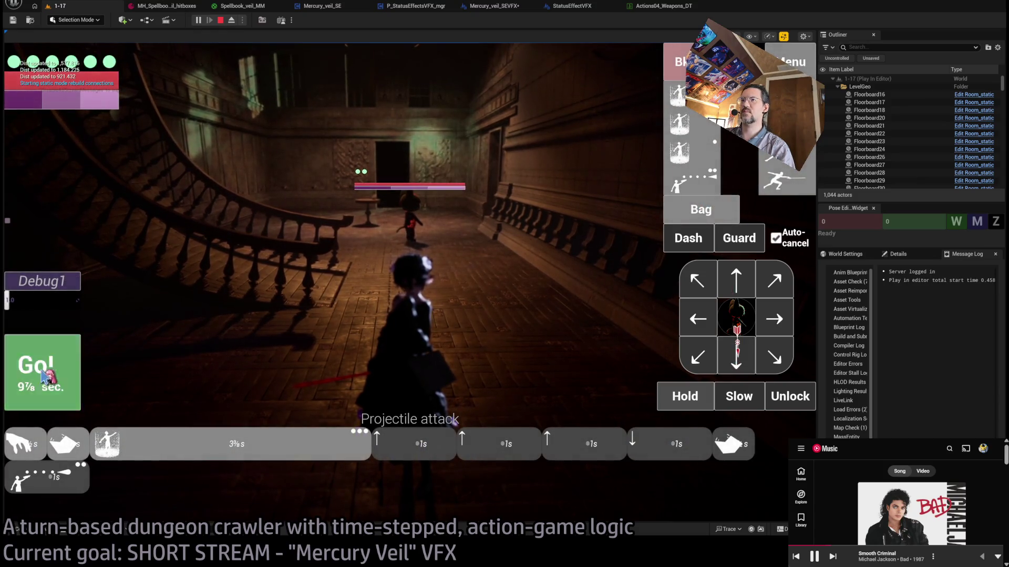
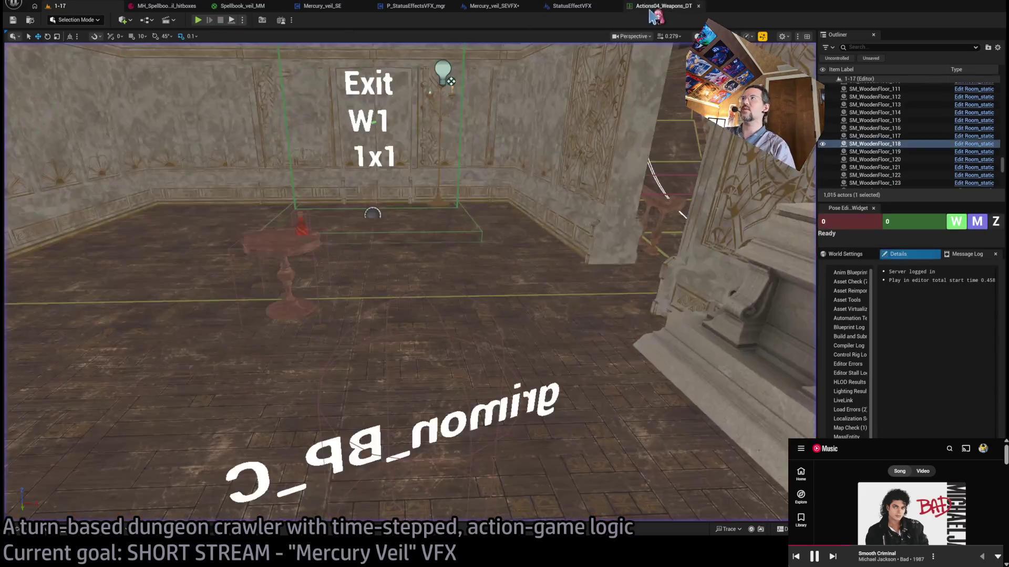
- Review the StatusEffectVFX, Mercury_veil_SEVFX and P_StatusEffectsVFX_mgr blueprint graphs
click(578, 7)
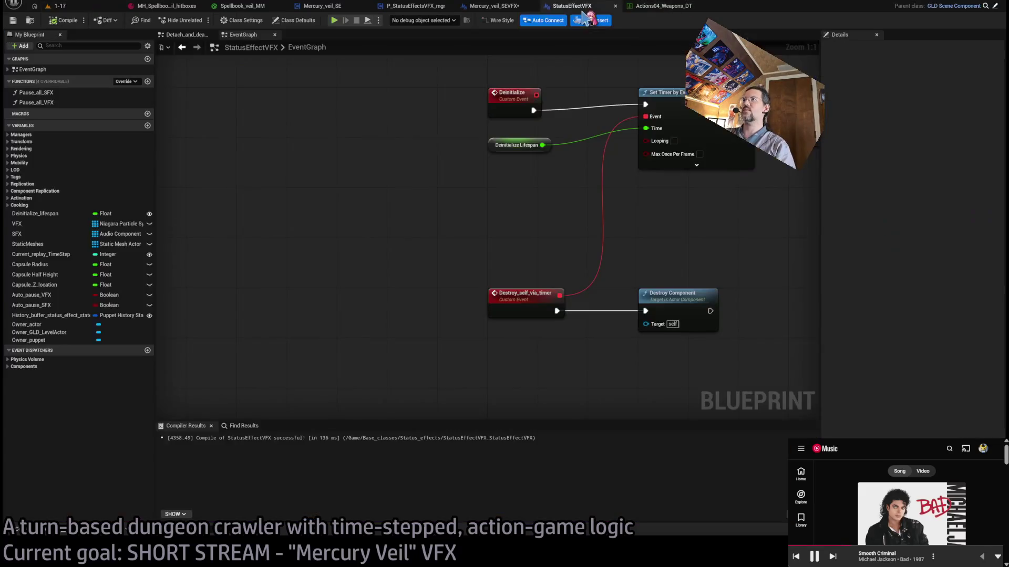
scroll(610, 192, down, 4)
click(507, 7)
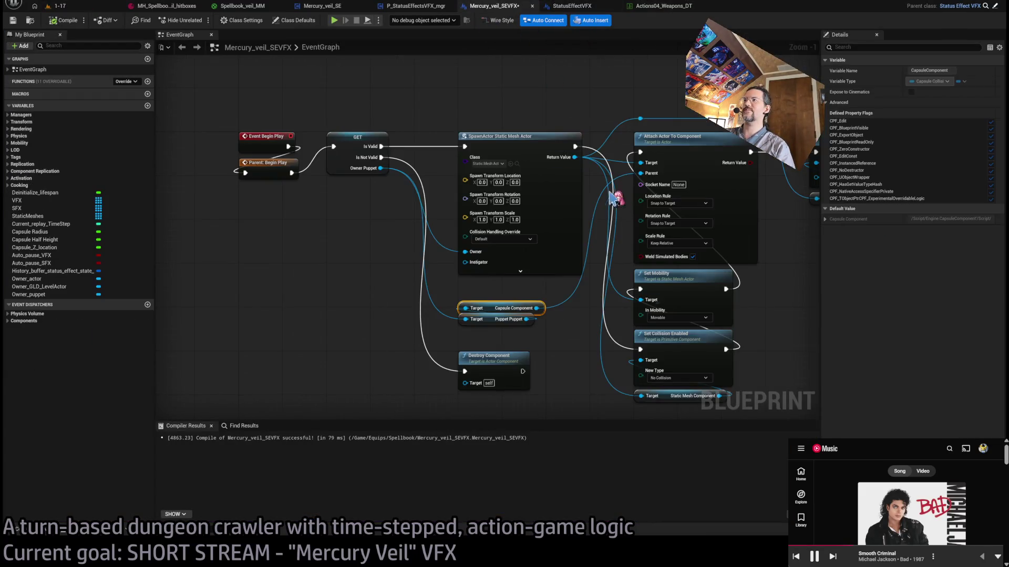
scroll(615, 197, down, 5)
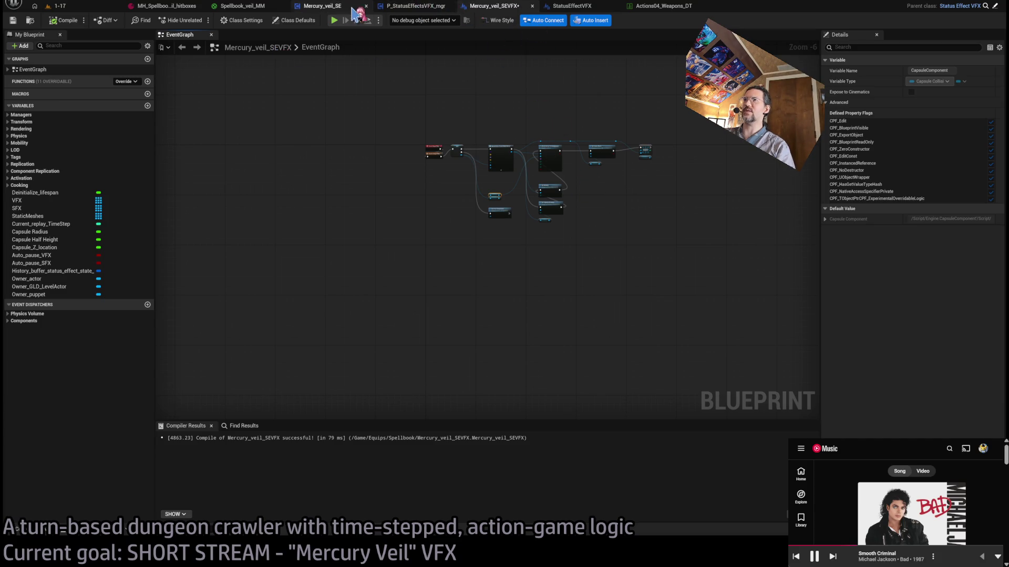
click(322, 6)
click(572, 8)
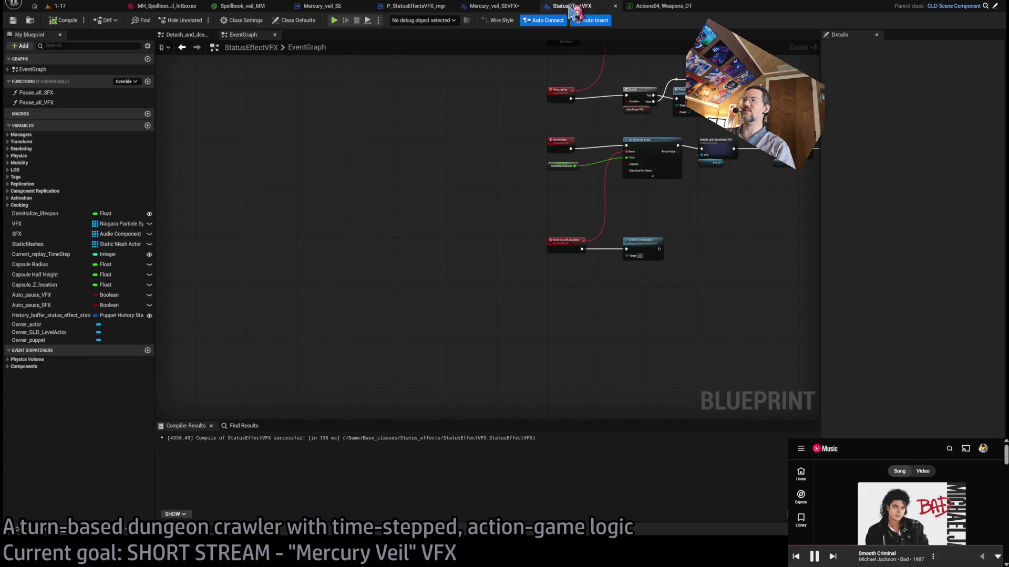
click(494, 7)
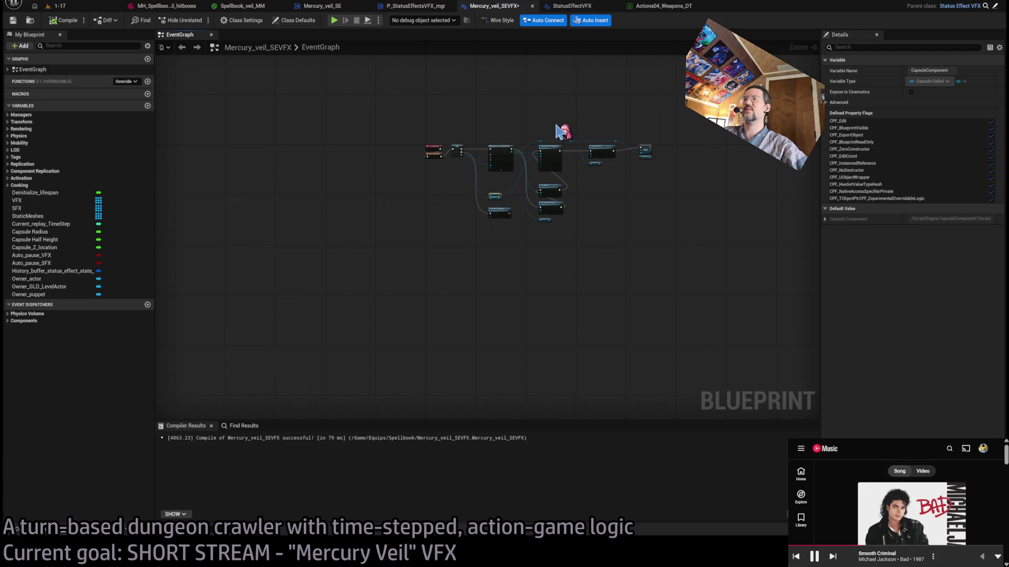
click(426, 7)
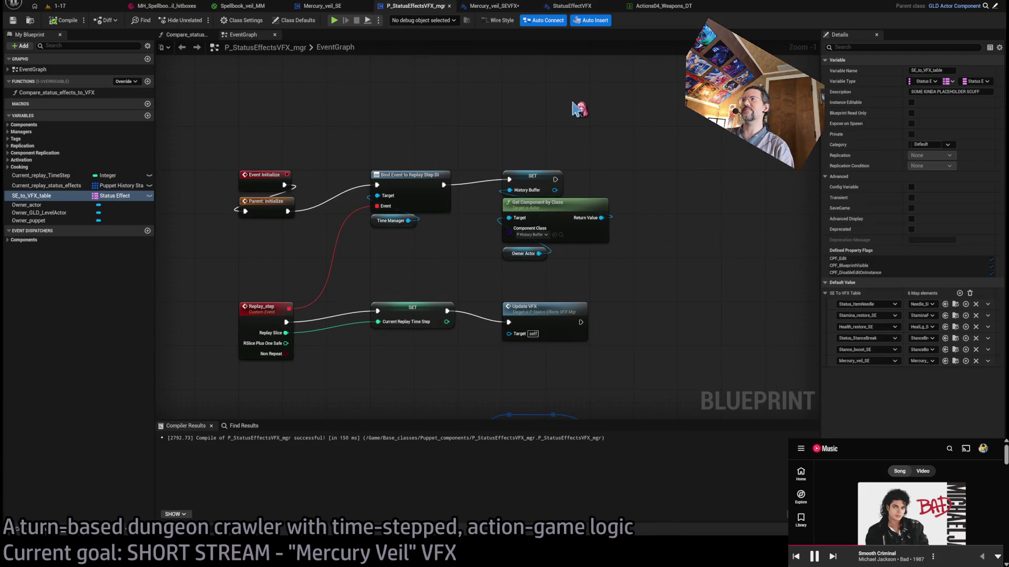
- Check the Mercury_veil_SE blueprint, then bring up the Spellbook_veil_MM material graph
click(343, 13)
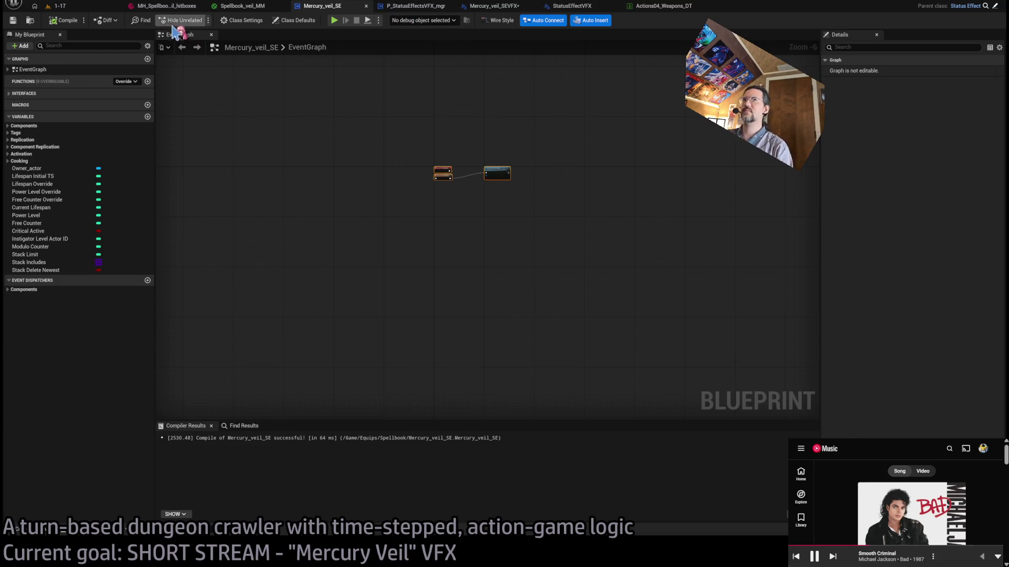
click(335, 19)
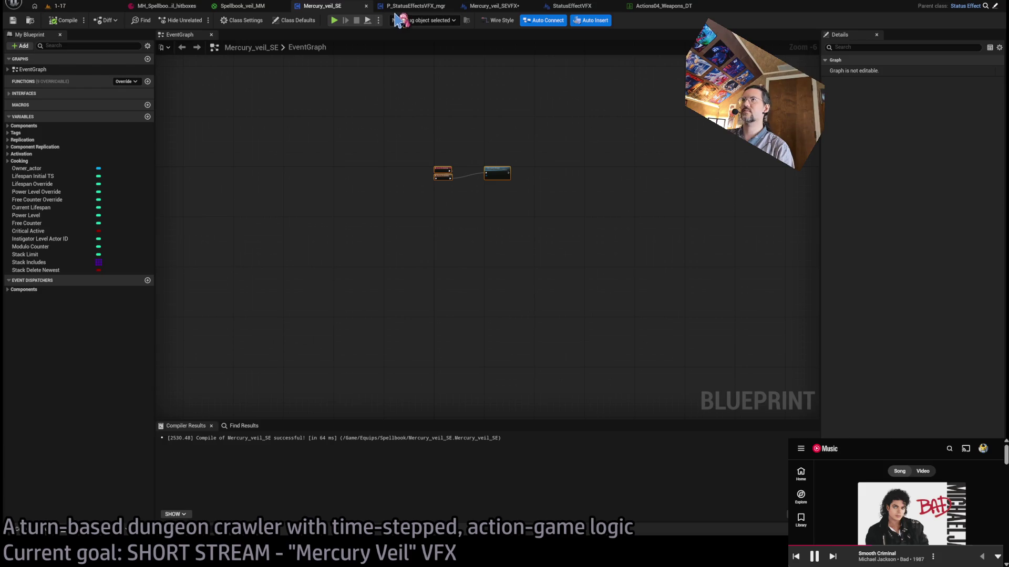
click(243, 7)
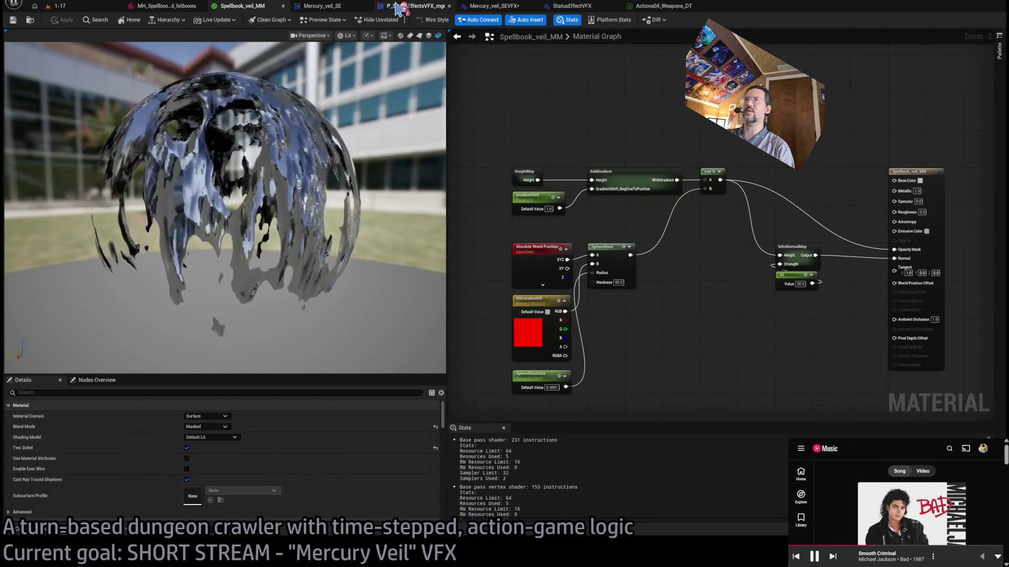
- Go back to the Mercury_veil_SEVFX graph and clear the node selection
click(417, 6)
click(492, 6)
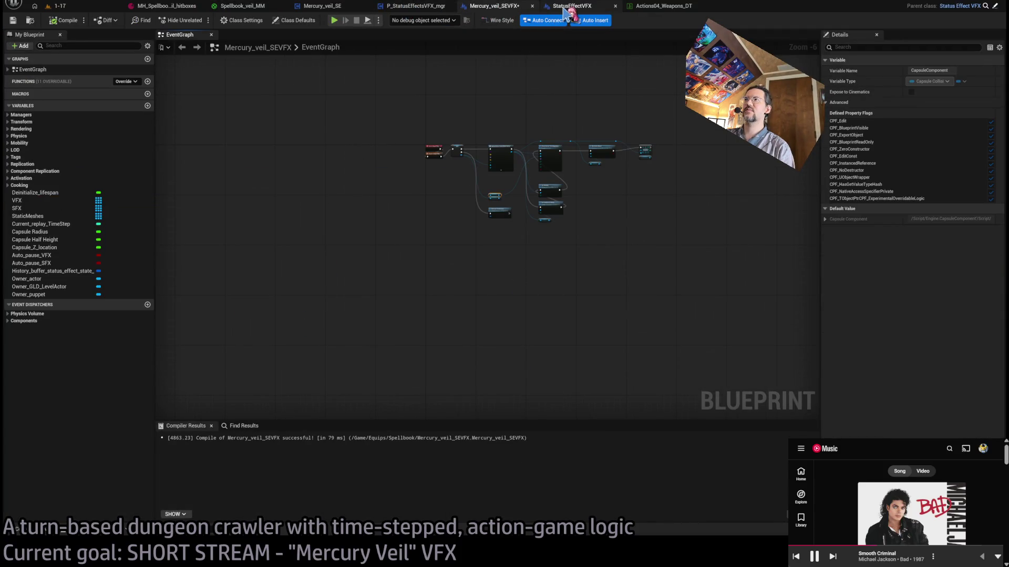
scroll(526, 153, up, 4)
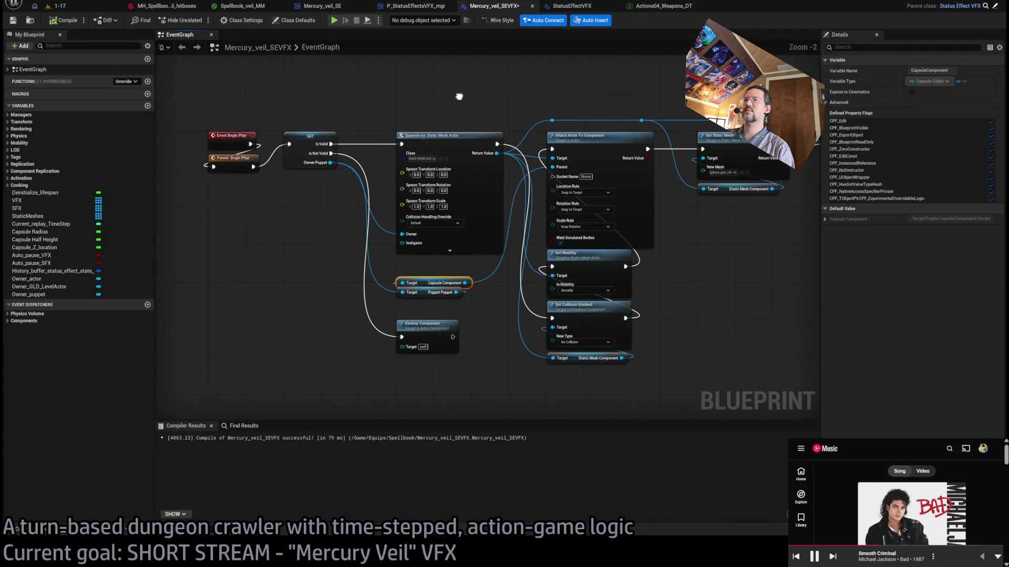
click(472, 107)
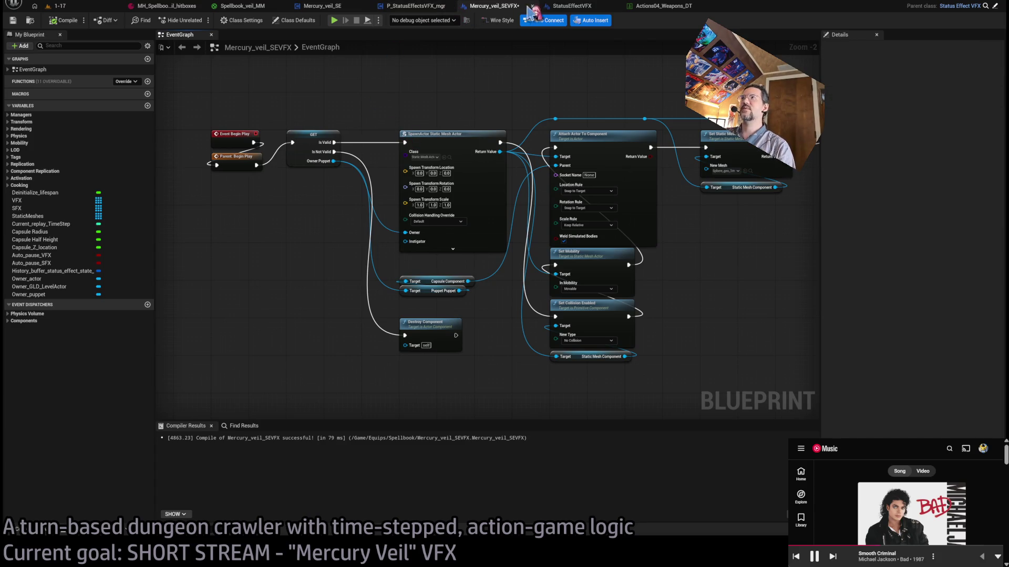
- Move the StatusEffectVFX tab ahead of Mercury_veil_SEVFX and glance at the manager graph
mouse_move(572, 6)
mouse_down()
mouse_move(589, 6)
mouse_move(528, 11)
mouse_up()
scroll(434, 297, up, 5)
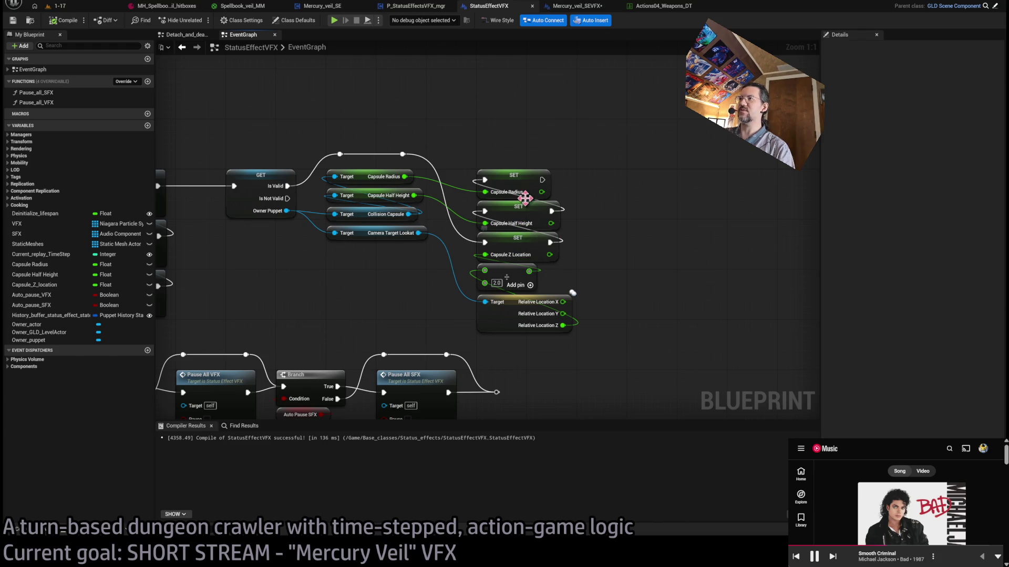
click(577, 6)
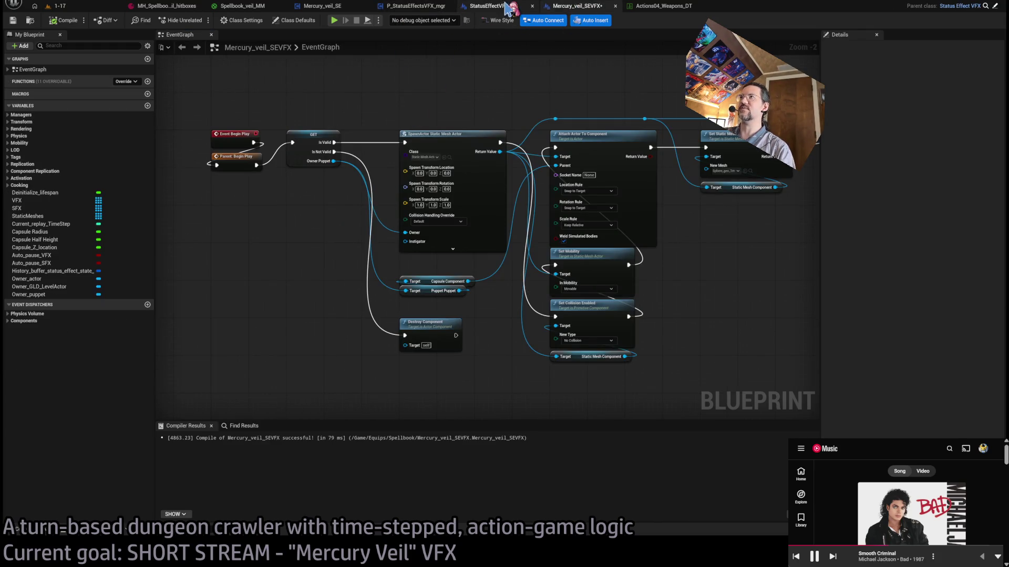
scroll(486, 103, up, 2)
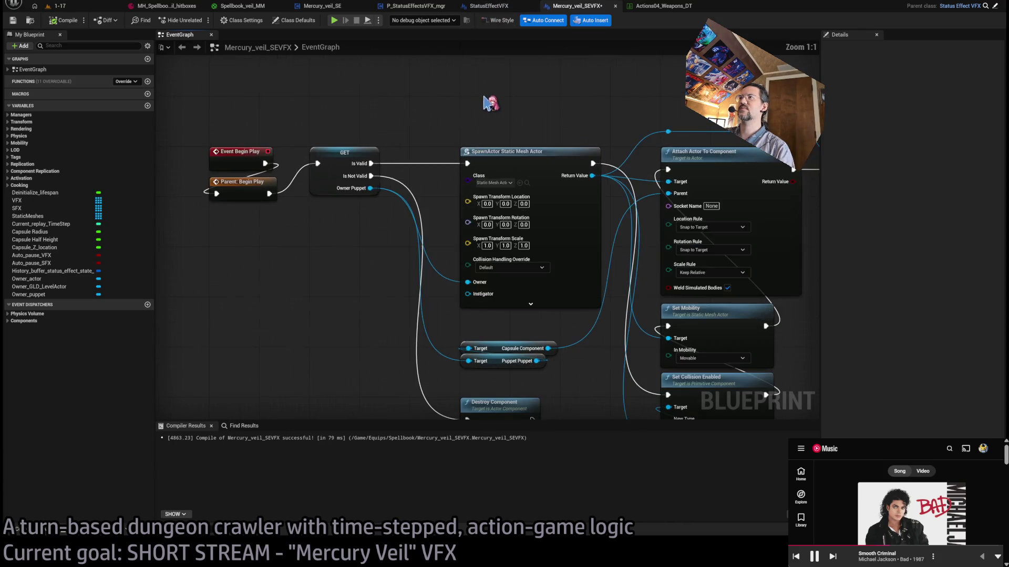
click(416, 5)
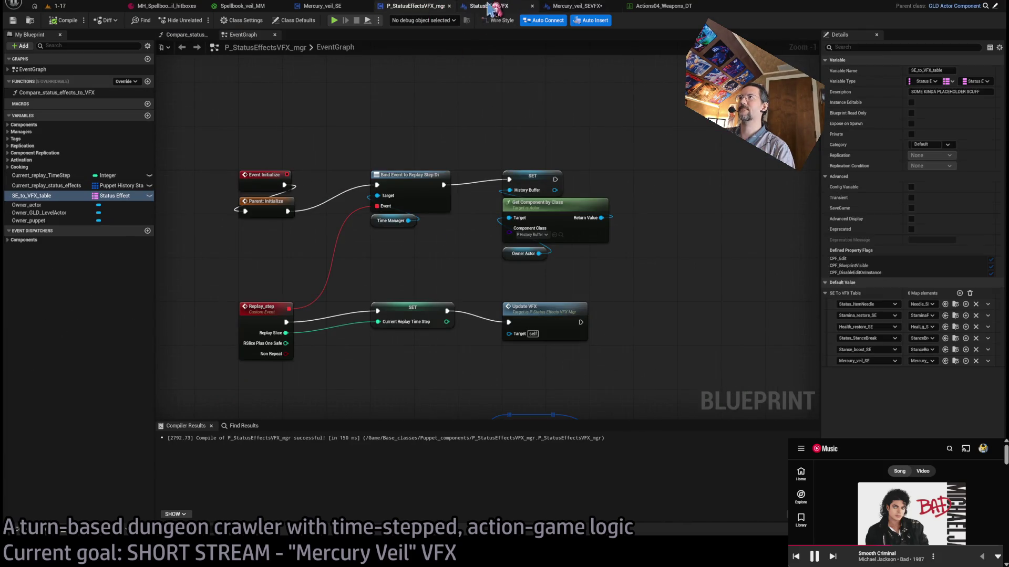
click(489, 6)
click(577, 6)
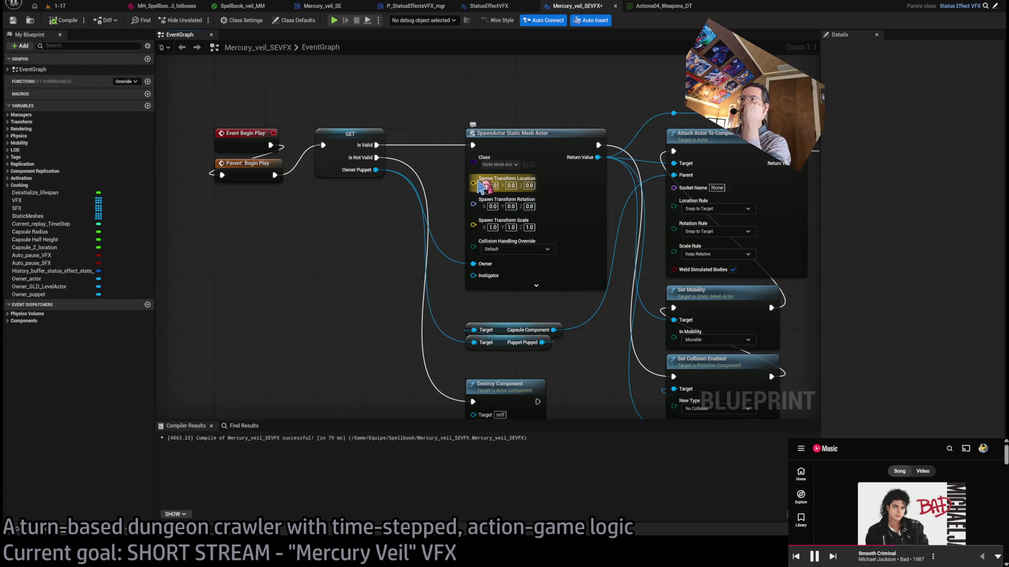
- Split Spawn Transform Location and wire a Capsule_Z_location getter into Location Z
click(481, 185)
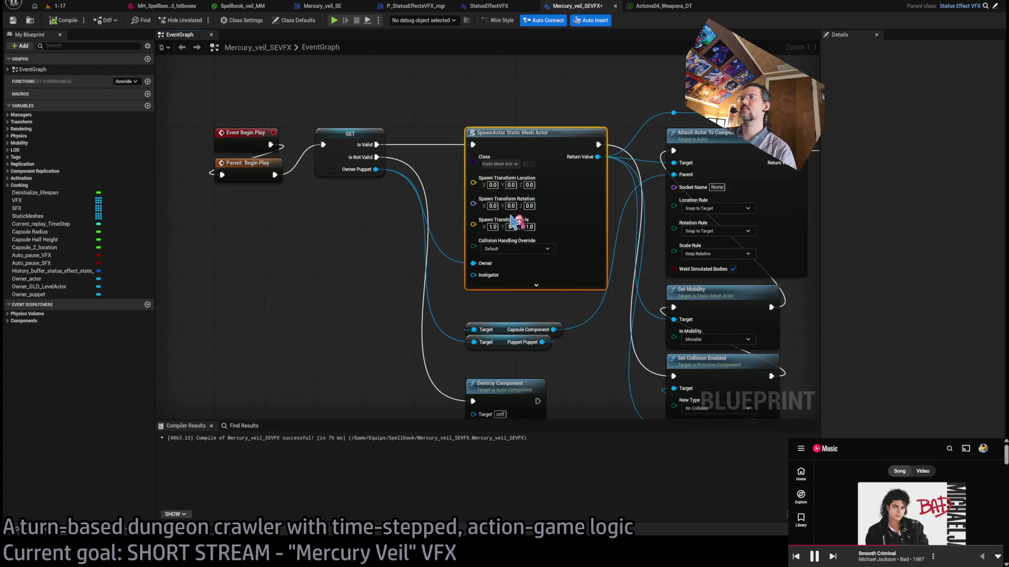
click(375, 217)
drag(332, 237, 409, 227)
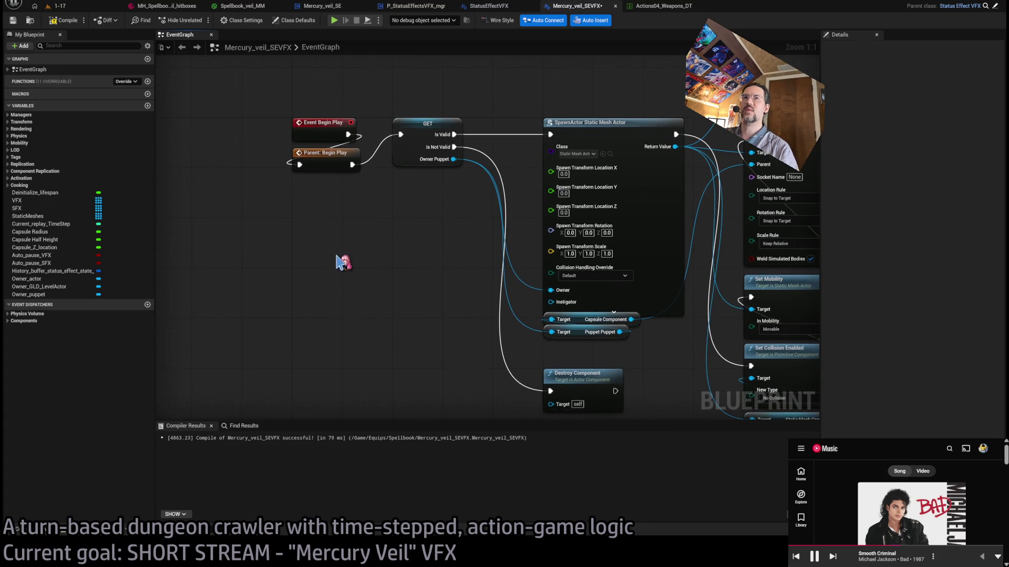
mouse_move(34, 247)
mouse_down()
mouse_move(333, 214)
mouse_move(551, 206)
mouse_up()
drag(476, 213, 405, 229)
click(365, 224)
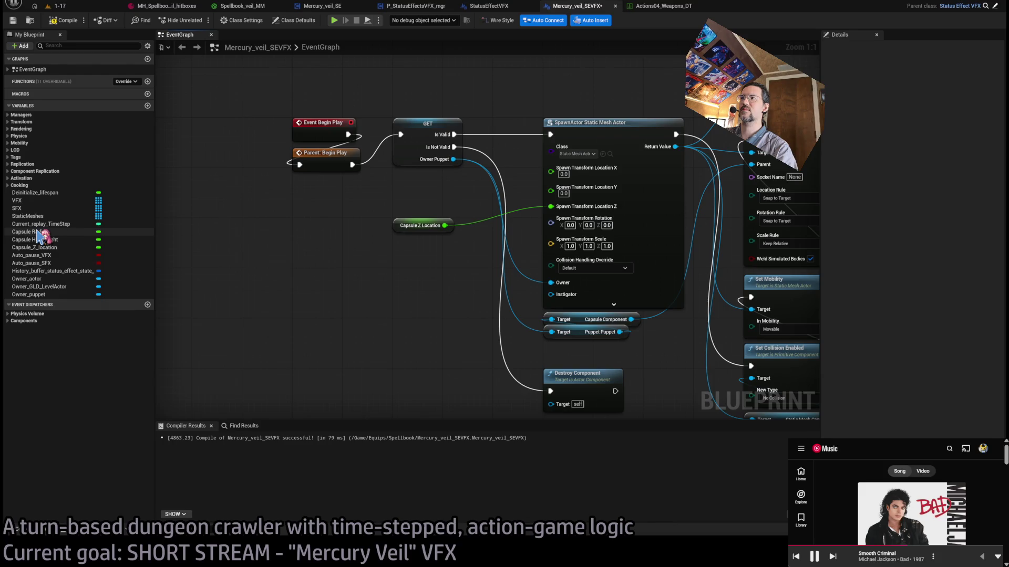
- Tidy the Capsule Component and Puppet getters, then split Spawn Transform Scale into X, Y, Z
mouse_move(593, 353)
mouse_down()
mouse_move(583, 315)
mouse_move(590, 345)
mouse_up()
drag(582, 382, 588, 263)
click(590, 226)
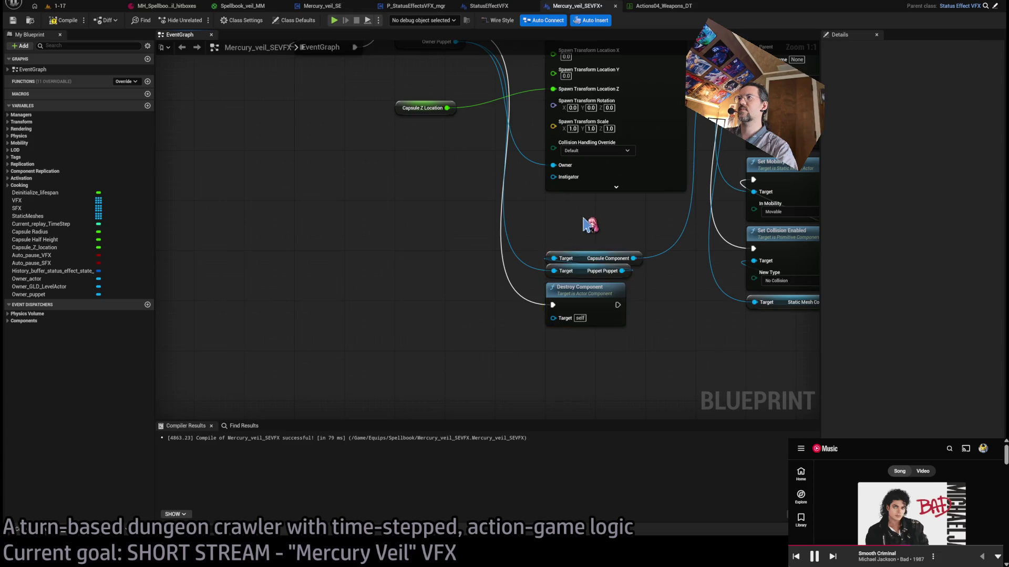
click(532, 218)
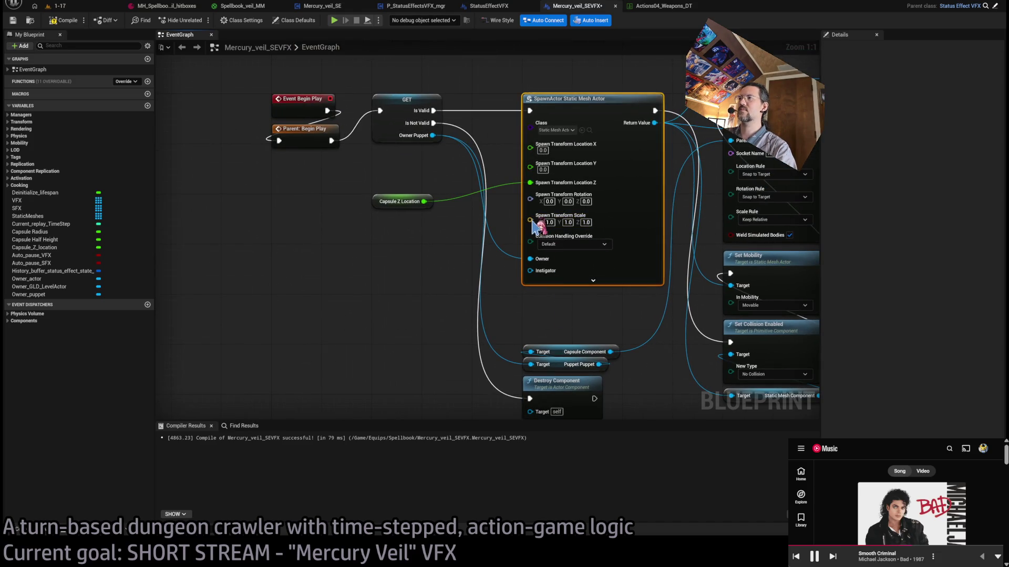
click(351, 292)
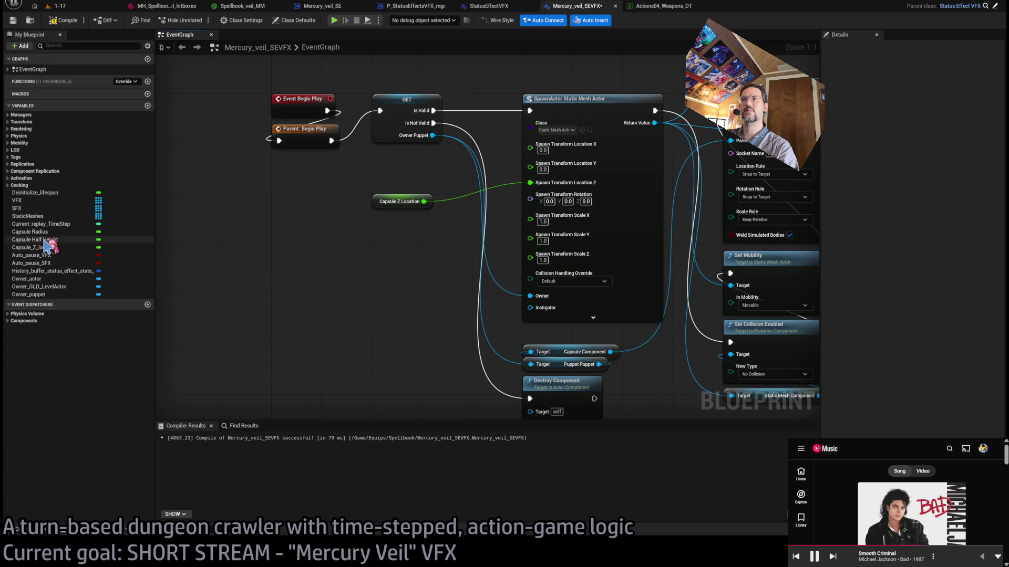
- Feed a Capsule Half Height calculation into the spawn Scale Z input
drag(50, 243, 322, 284)
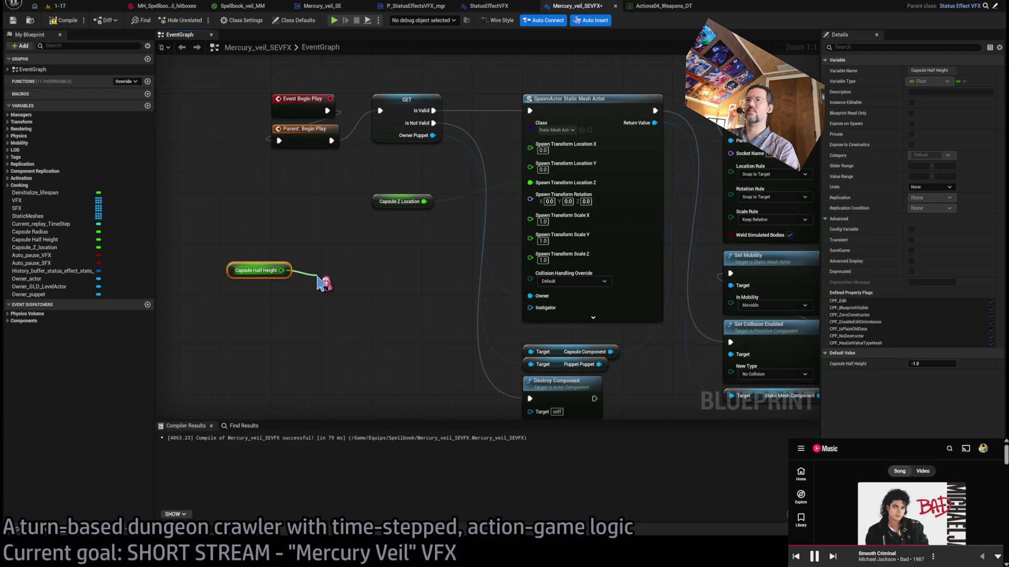
drag(321, 282, 317, 277)
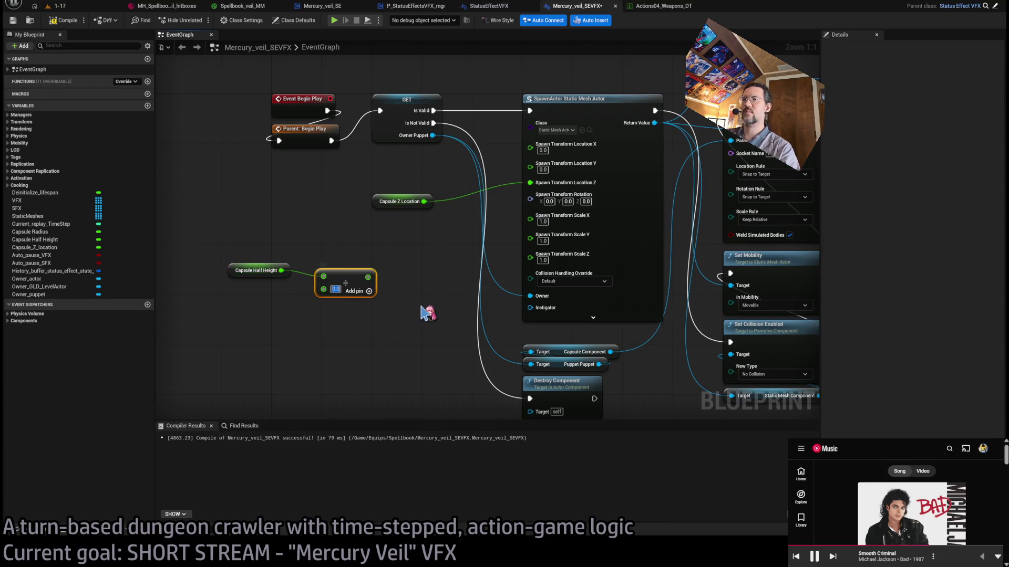
text(100)
drag(374, 277, 530, 254)
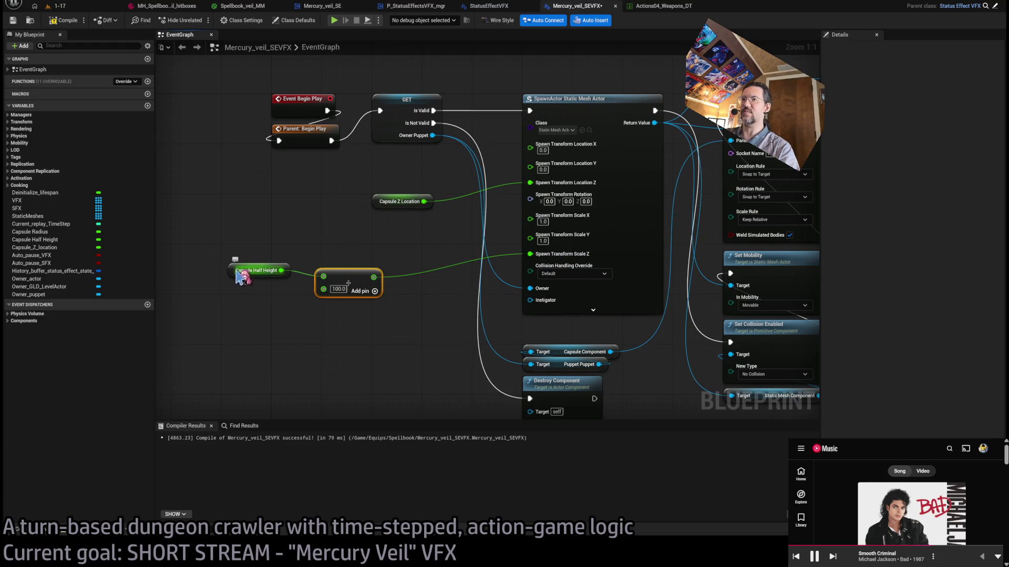
- Wire the Capsule Radius result into Scale X and Y, then play-test the 1-17 level
click(38, 233)
mouse_move(258, 262)
mouse_down()
mouse_move(329, 242)
mouse_move(323, 232)
mouse_up()
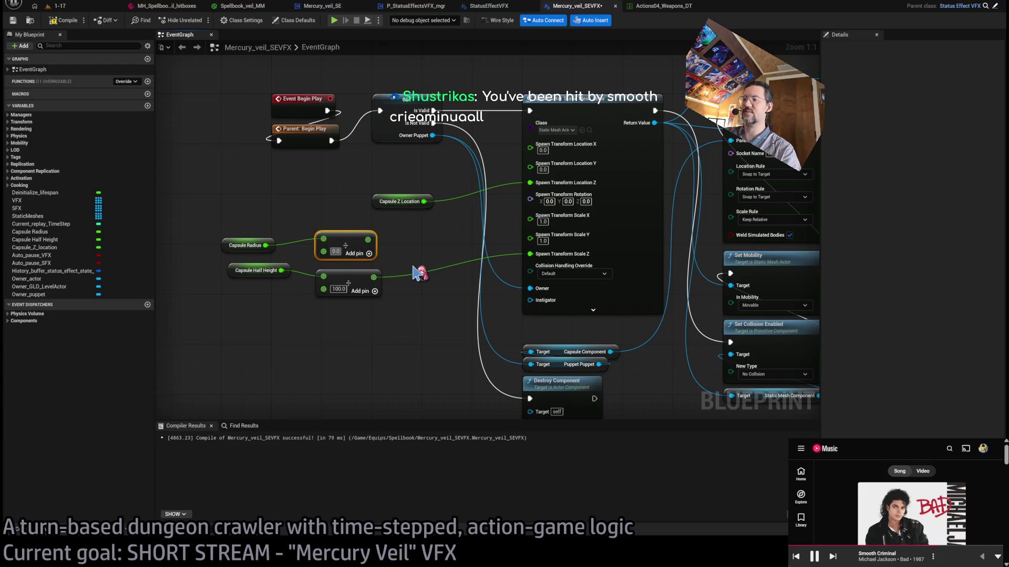
drag(374, 240, 378, 246)
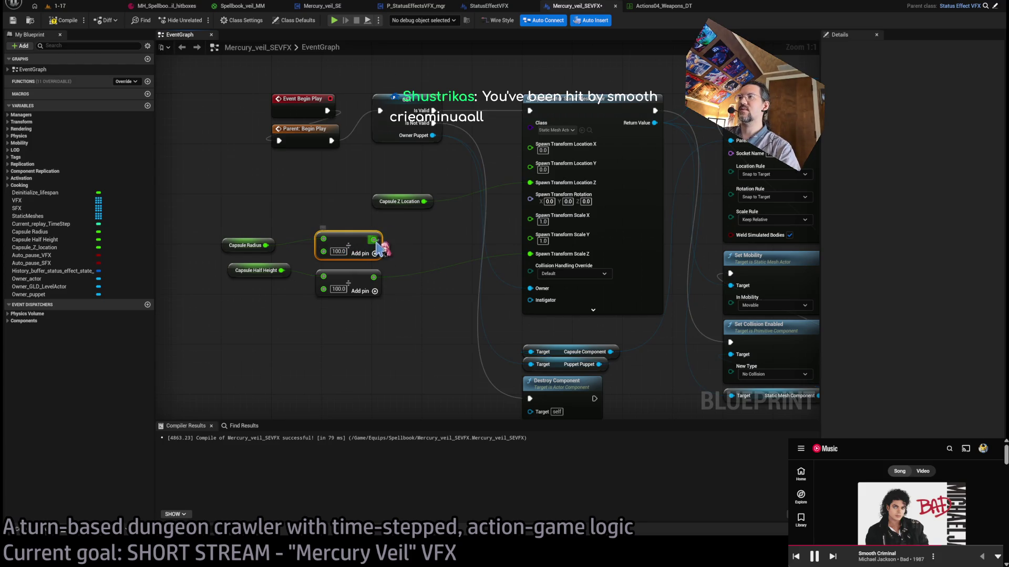
drag(558, 231, 373, 239)
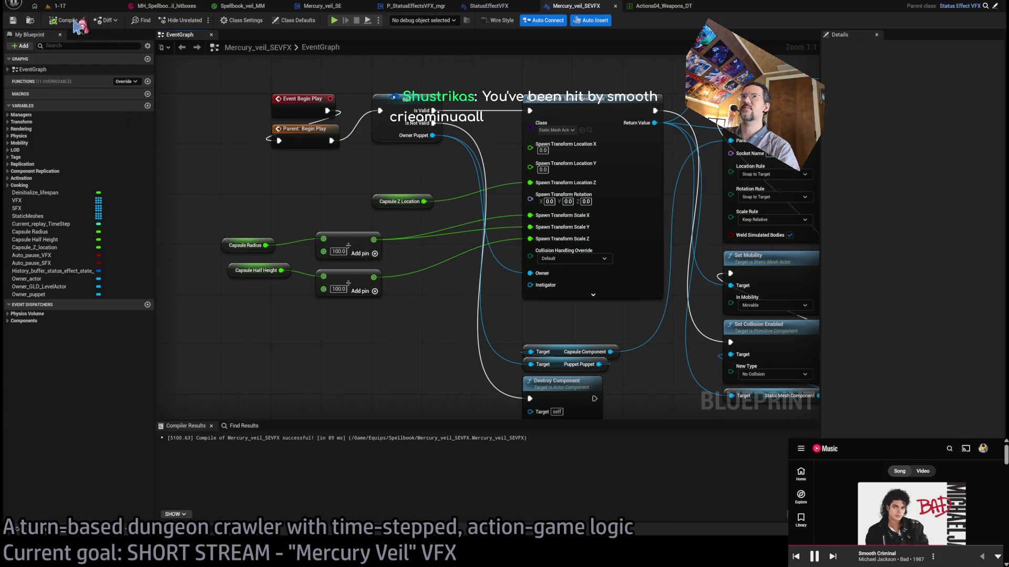
click(58, 6)
click(198, 21)
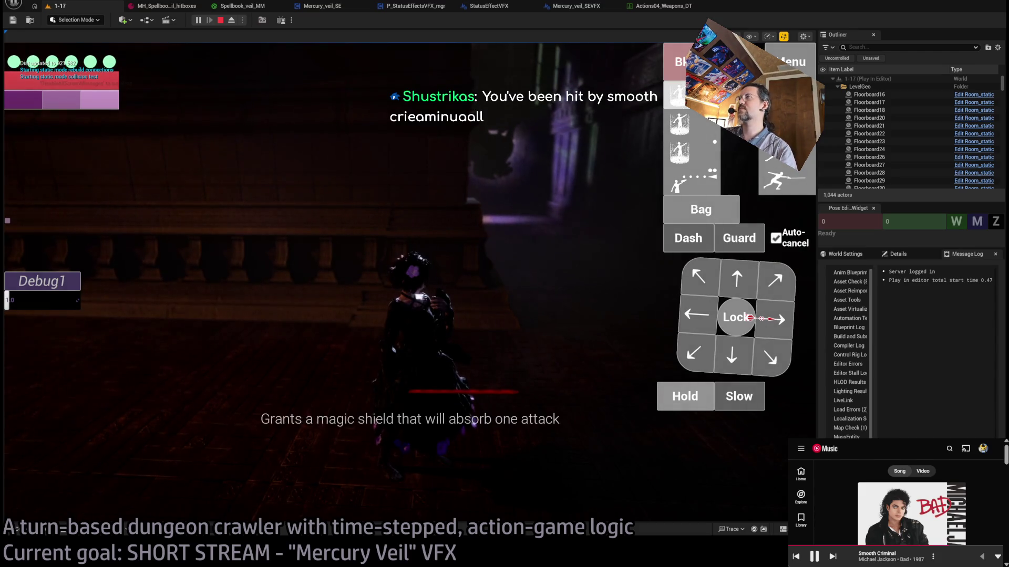
- Play-test the character guarding and walking down the hall, then stop and reopen Mercury_veil_SEVFX
click(739, 238)
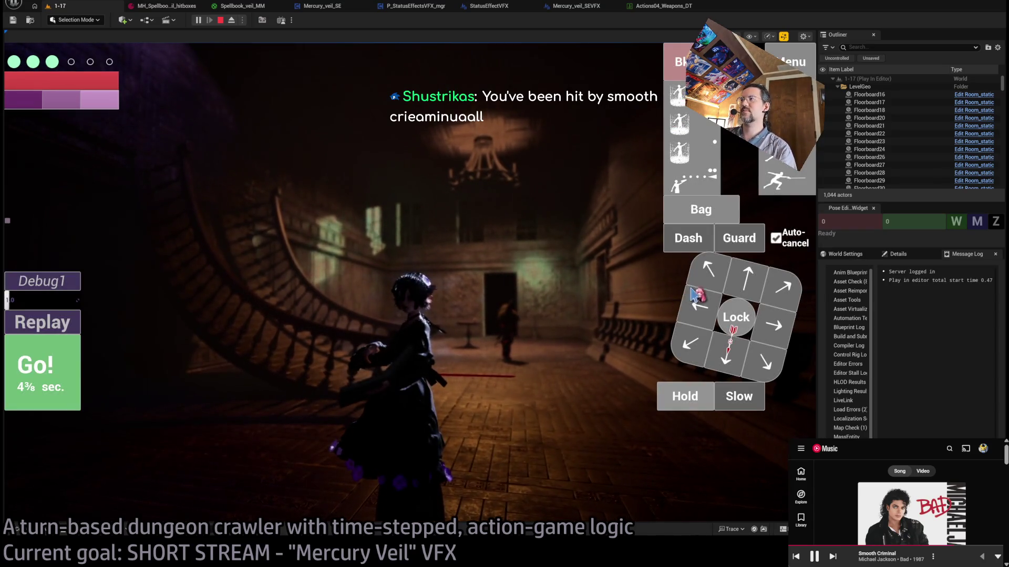
click(748, 283)
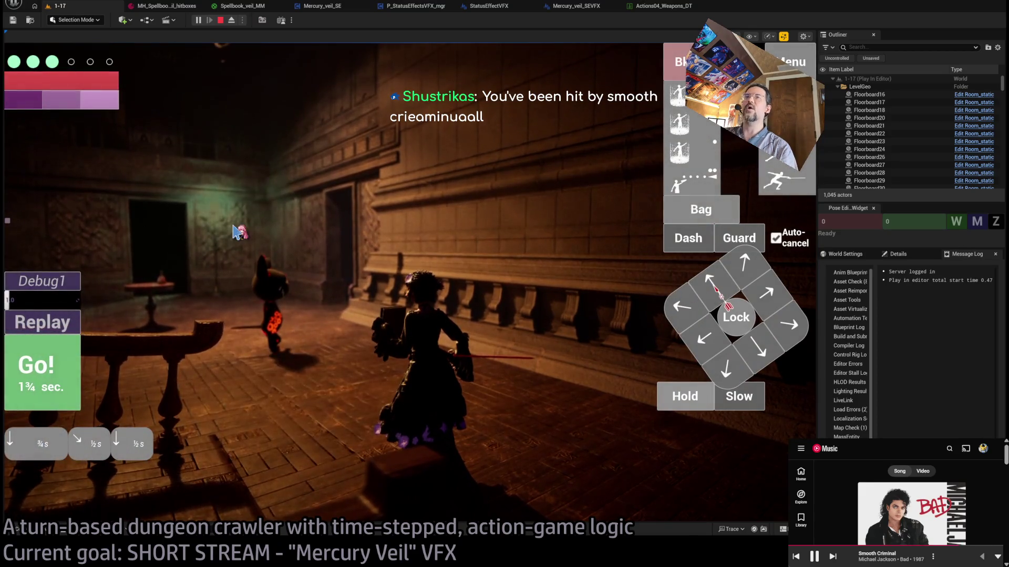
key(Escape)
click(575, 6)
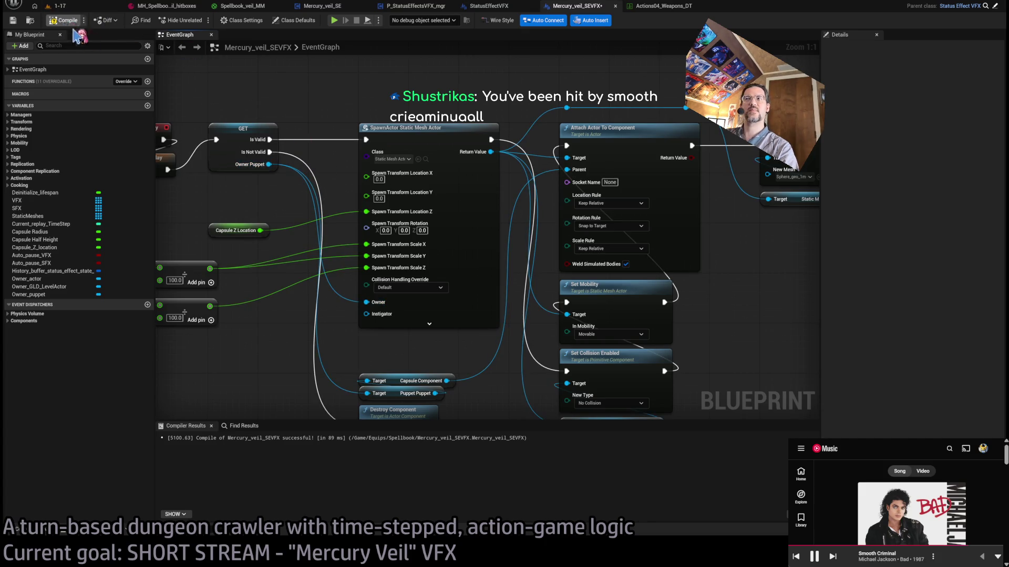
- End the running play test and return to the Mercury_veil_SEVFX graph
click(77, 7)
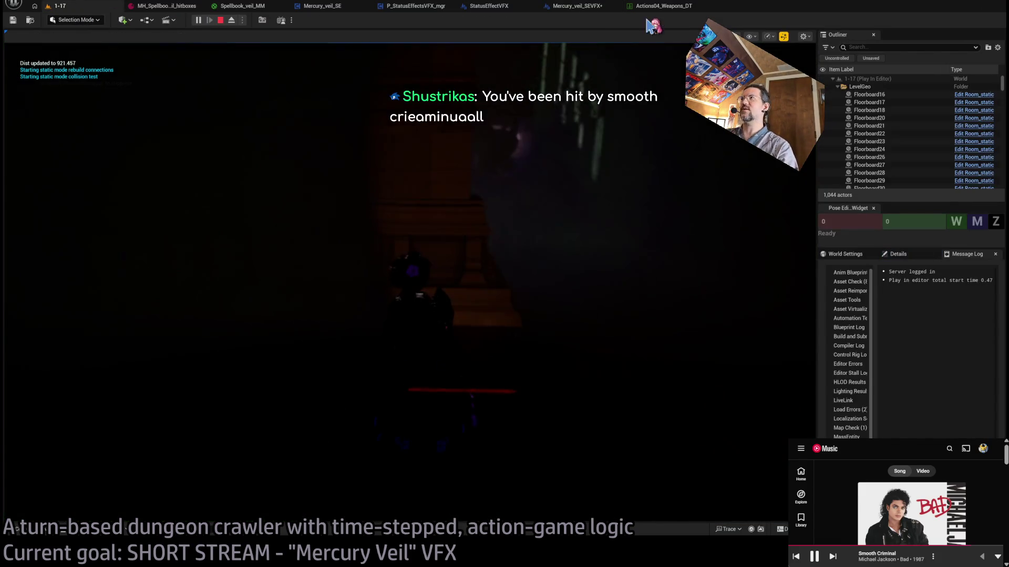
key(Escape)
click(599, 6)
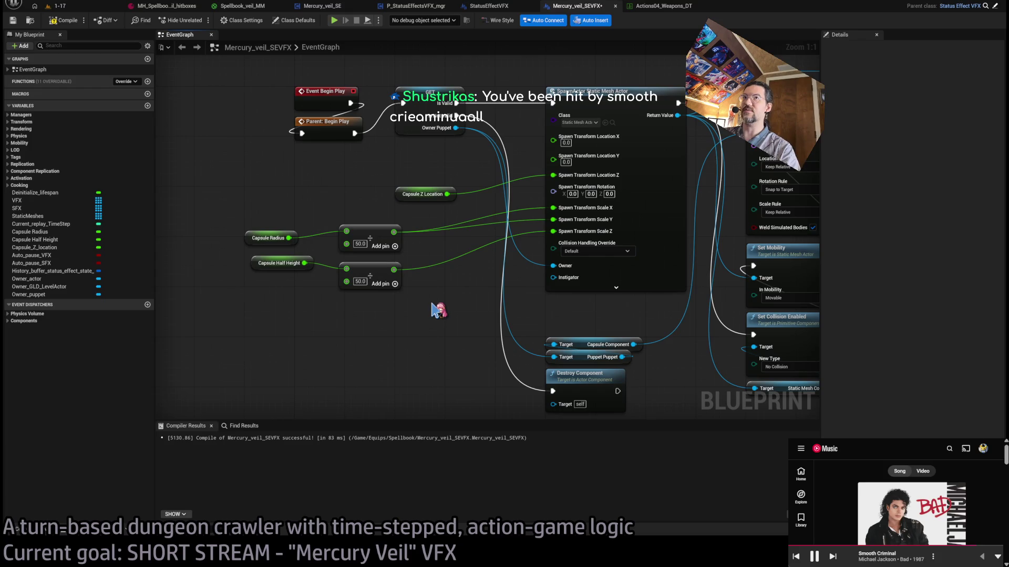
- Play-test again, stepping next to the enemy and queuing attacks, then stop
click(61, 6)
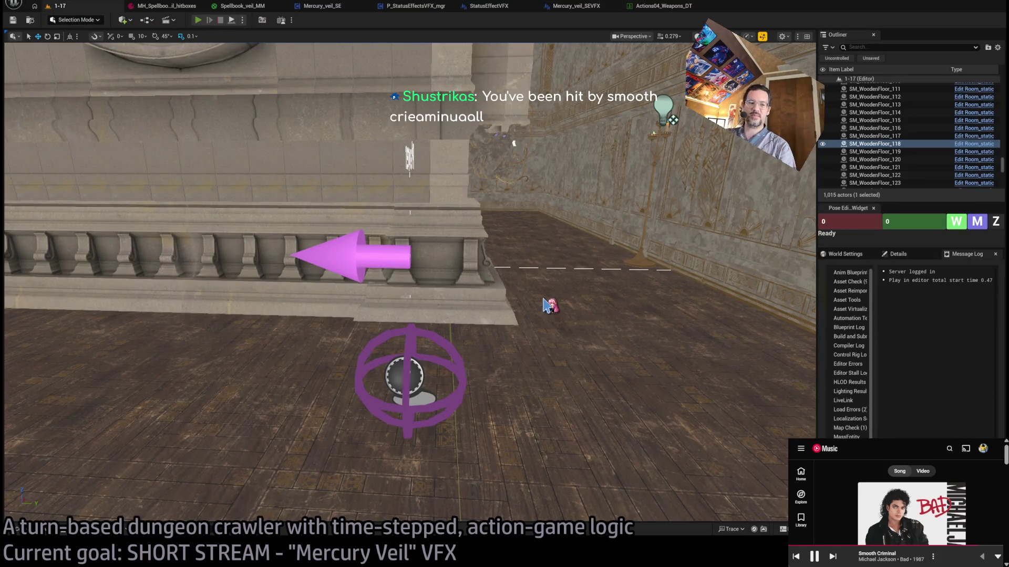
key(alt+p)
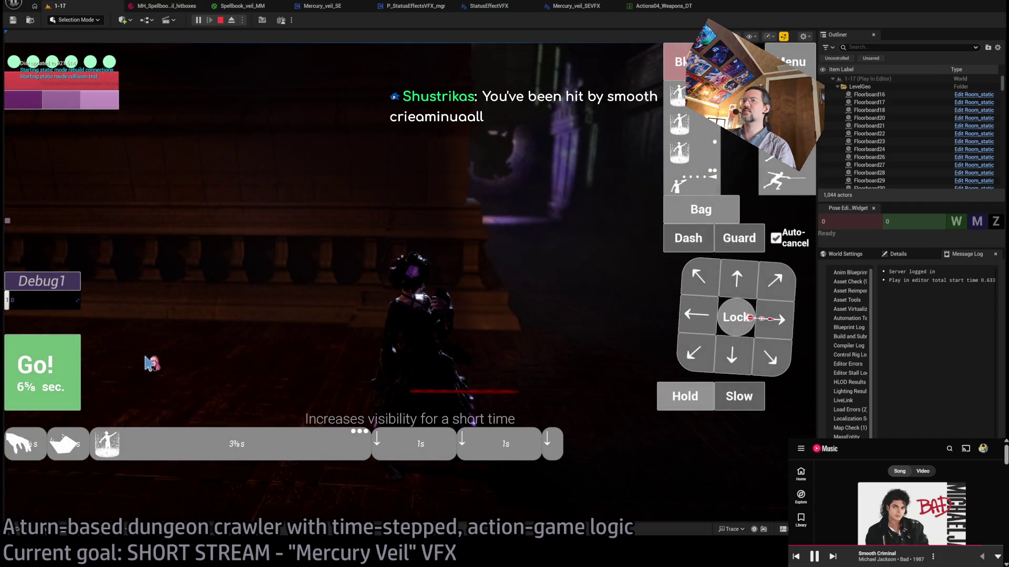
key(space)
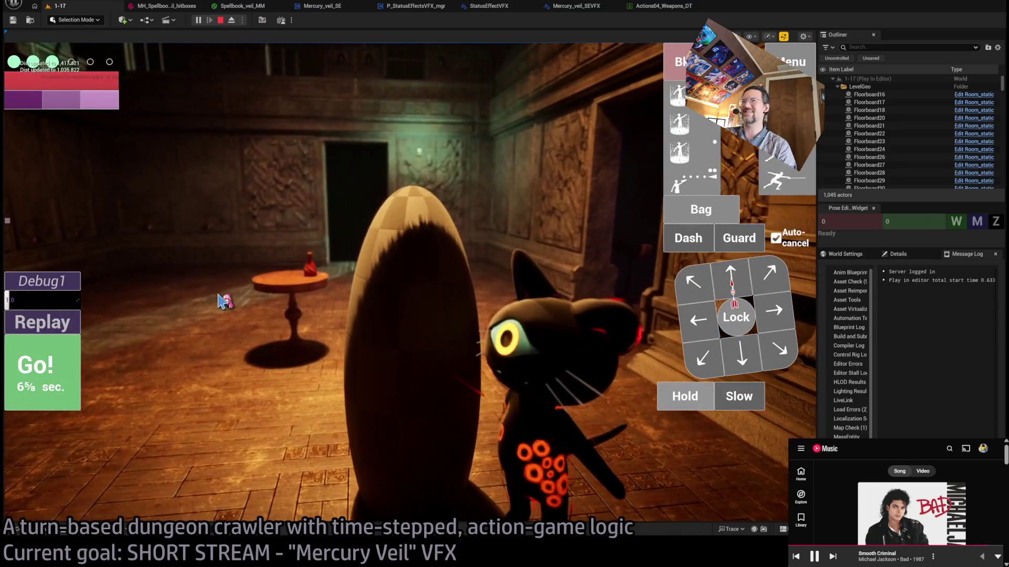
click(742, 359)
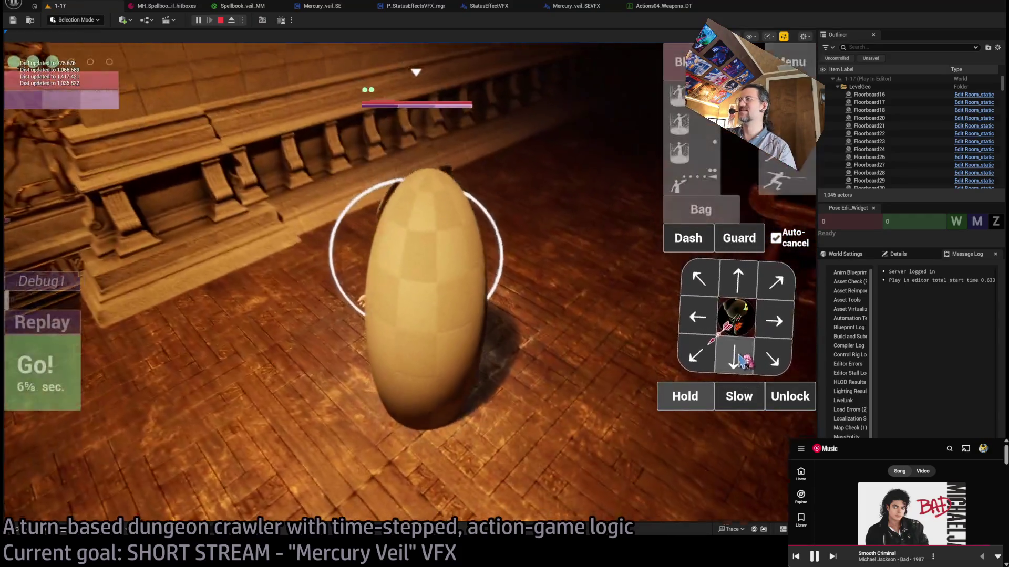
click(788, 194)
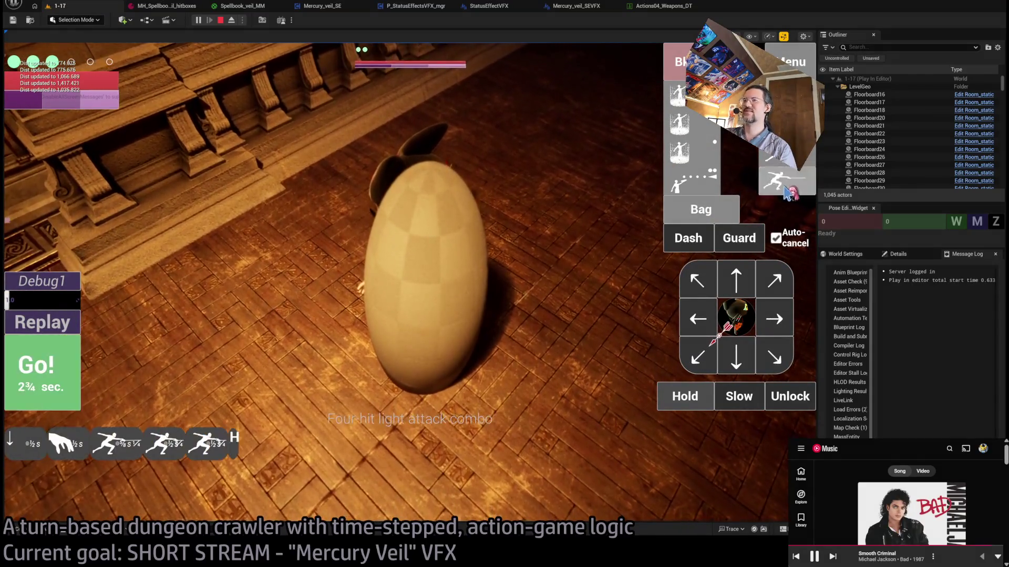
click(788, 194)
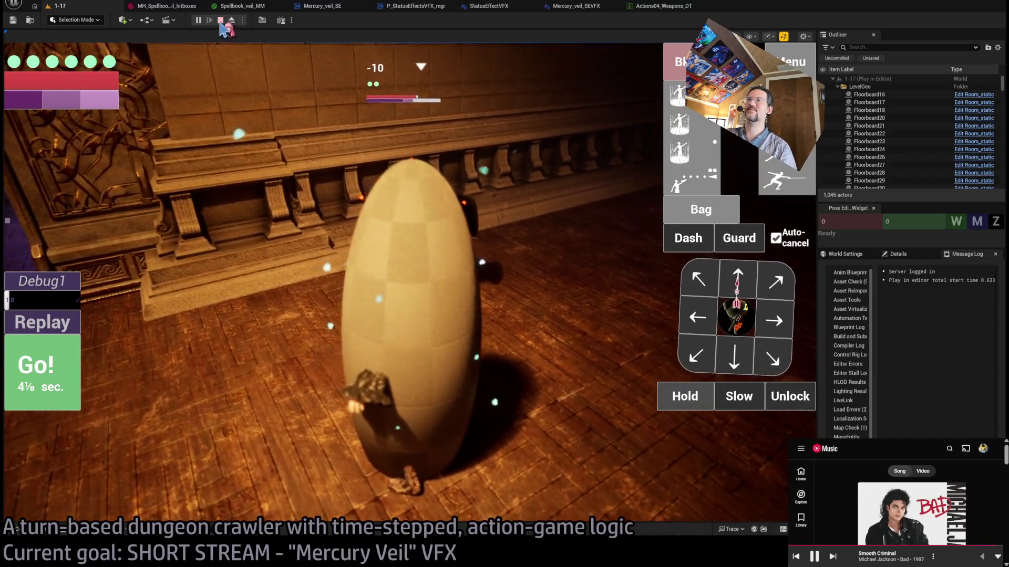
click(221, 20)
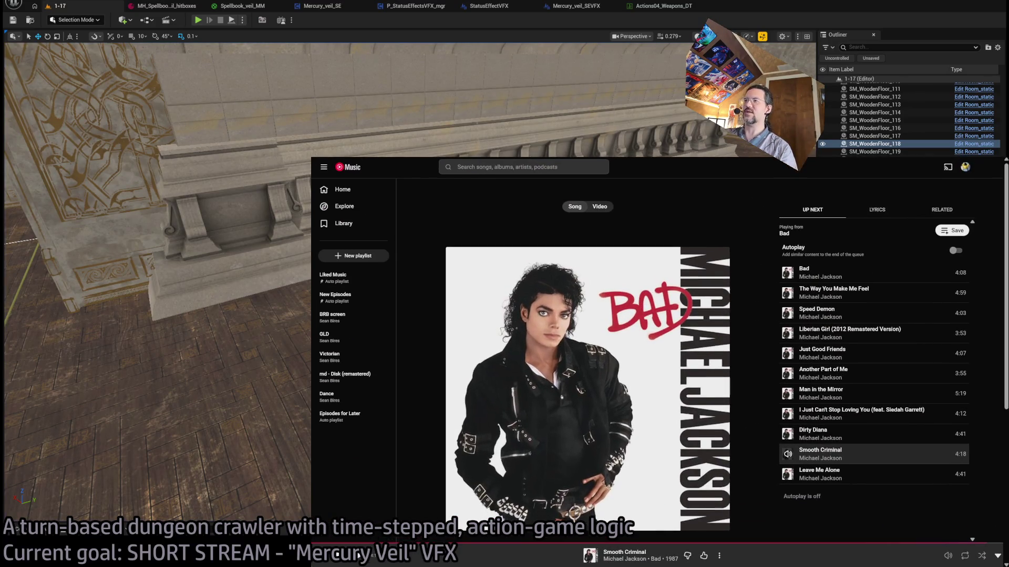
- Search Google for 'prolate spheroid' and show the image results
key(ctrl+Tab)
click(625, 172)
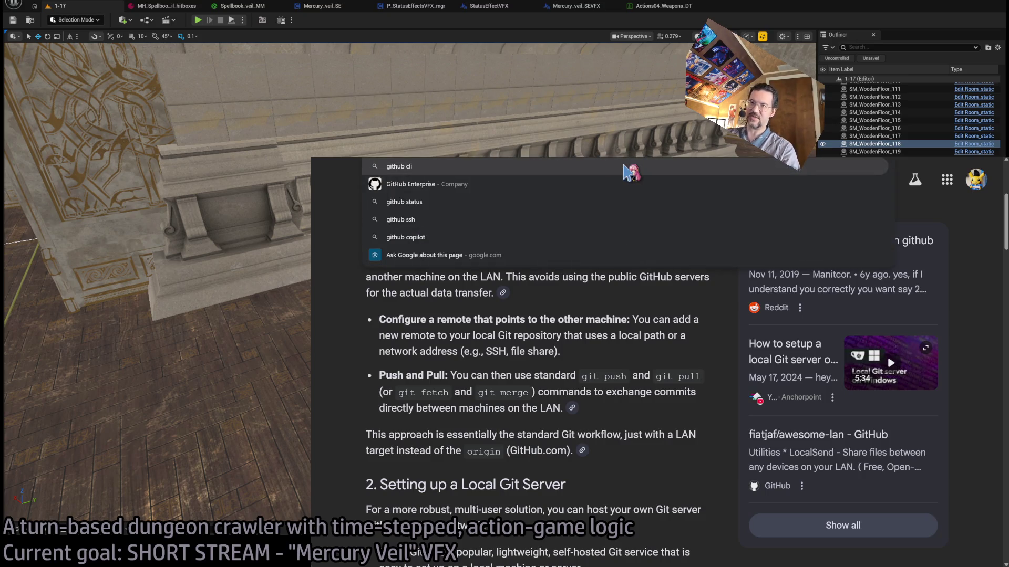
text(prolate spheroid)
key(Return)
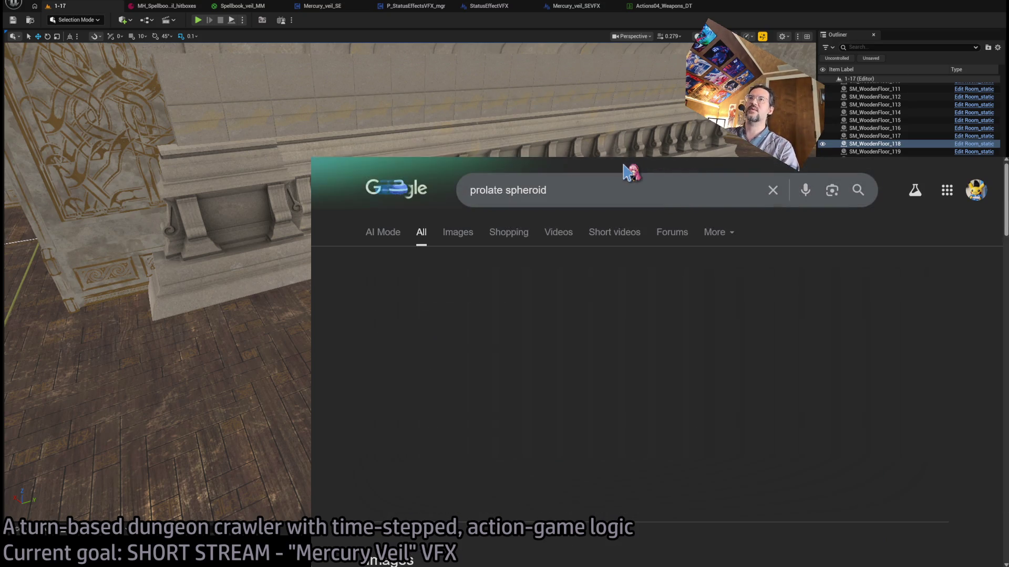
click(458, 232)
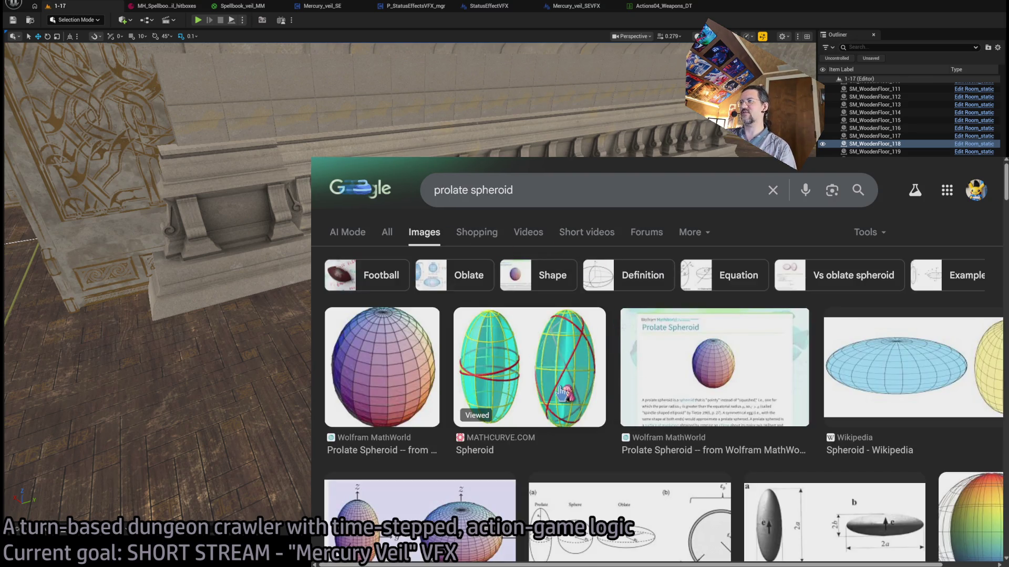
- Browse the prolate spheroid images, then return to the music player tab
scroll(563, 393, down, 5)
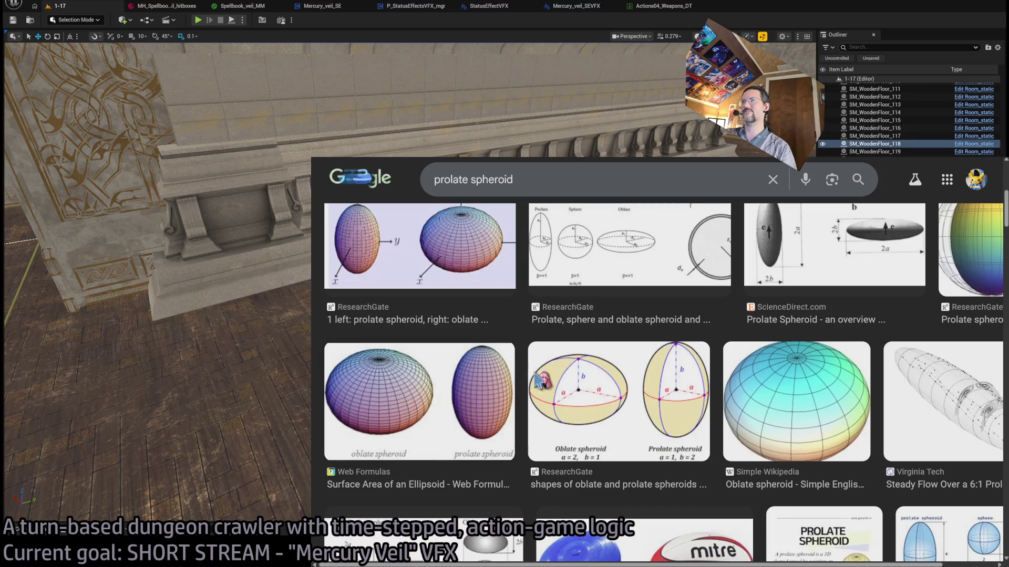
scroll(538, 379, up, 3)
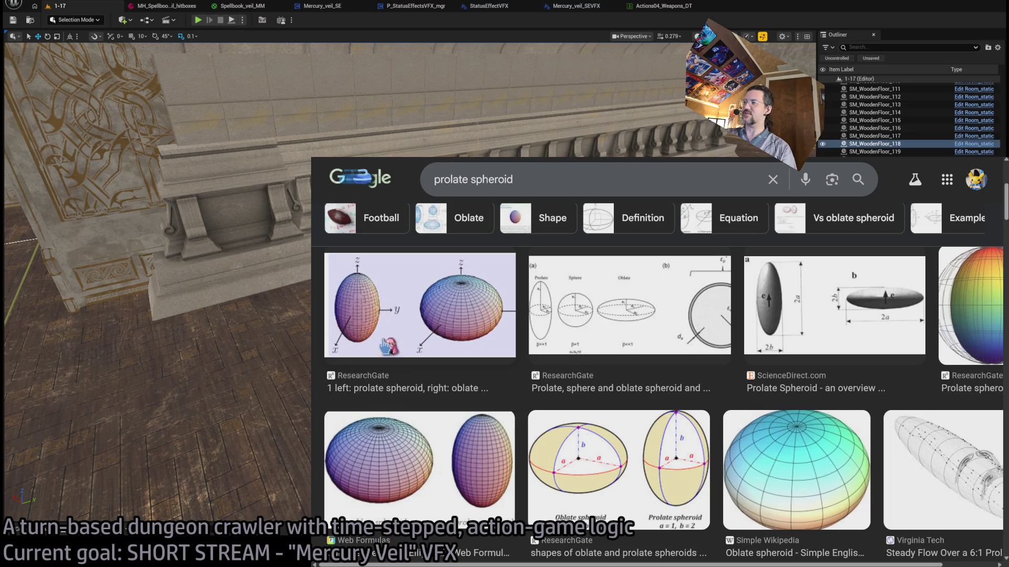
scroll(628, 374, up, 4)
scroll(764, 390, down, 2)
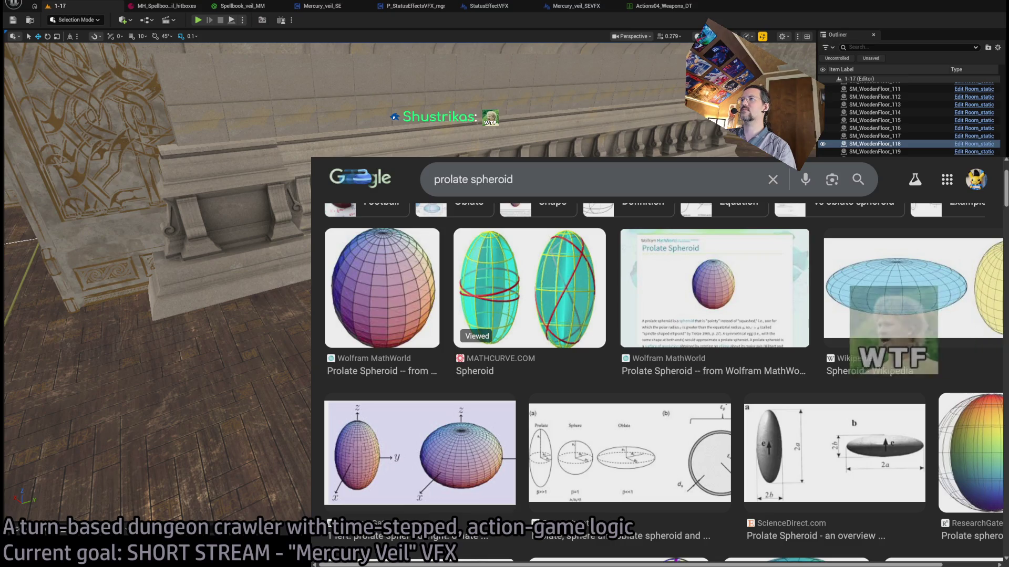
key(ctrl+Tab)
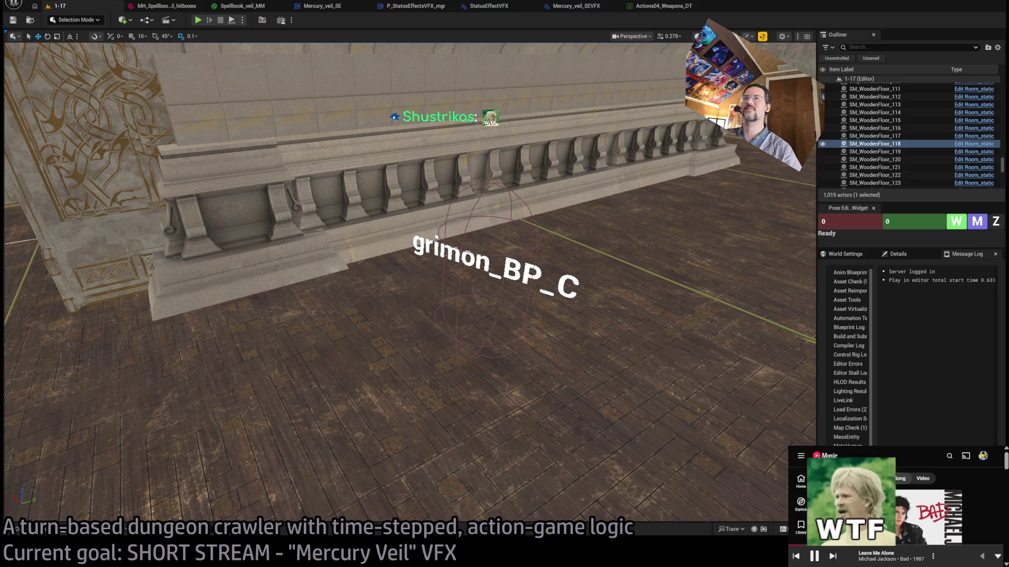
- Search 'prolate' in a new tab and open the Fire Prelate wiki page
mouse_move(335, 78)
mouse_down()
mouse_move(399, 81)
mouse_move(383, 82)
mouse_up()
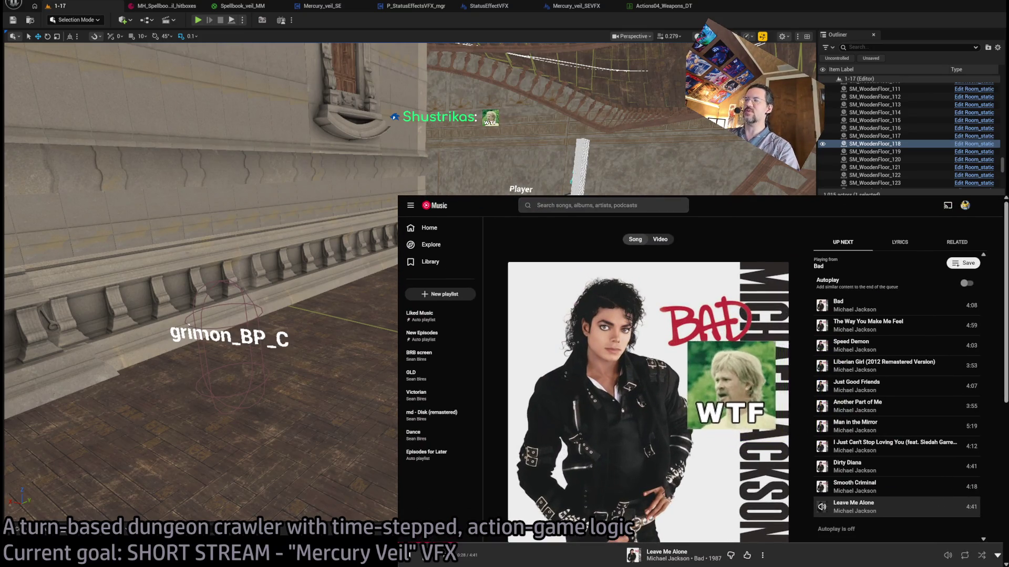
key(ctrl+t)
text(prolate)
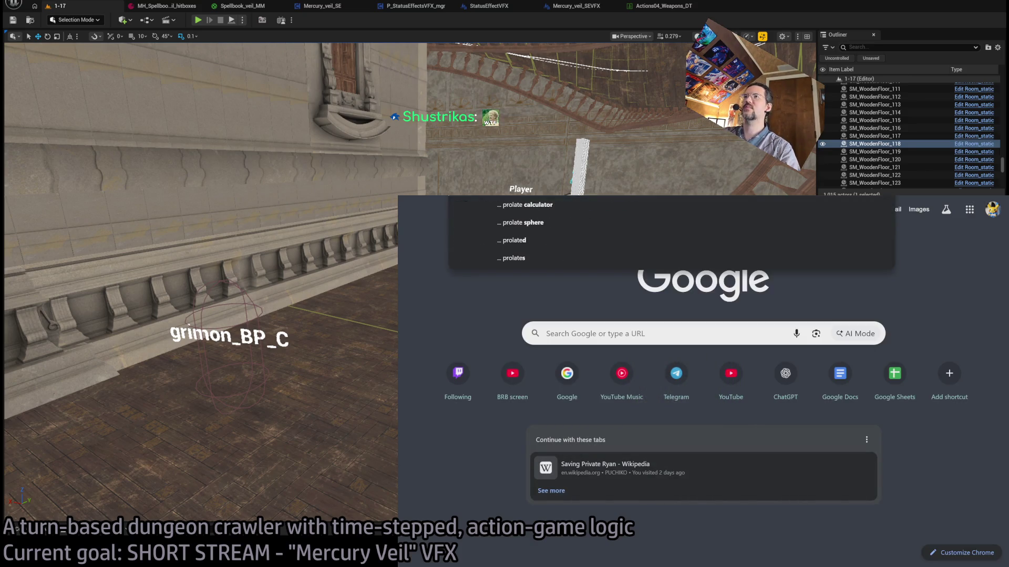
key(Return)
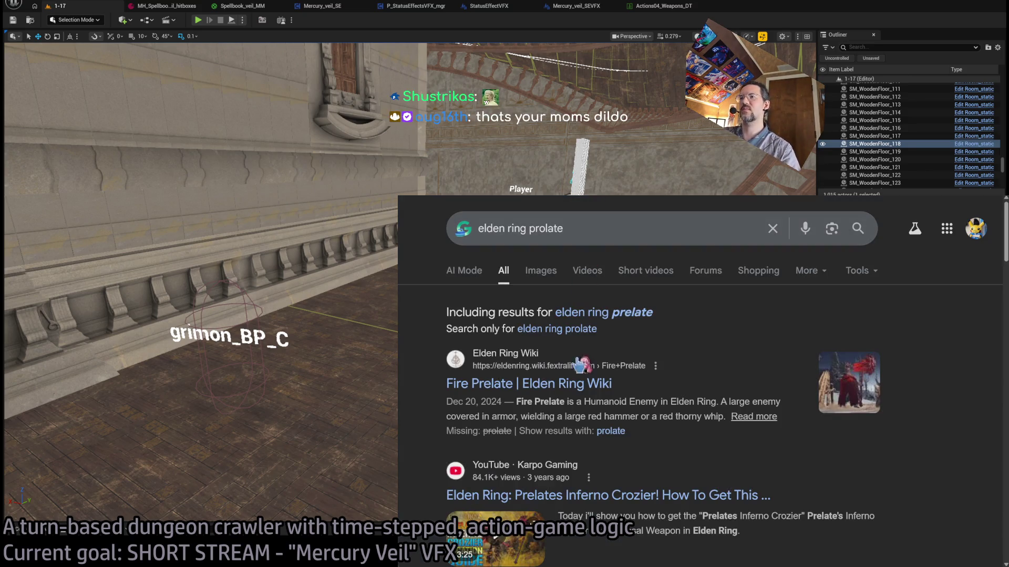
click(570, 390)
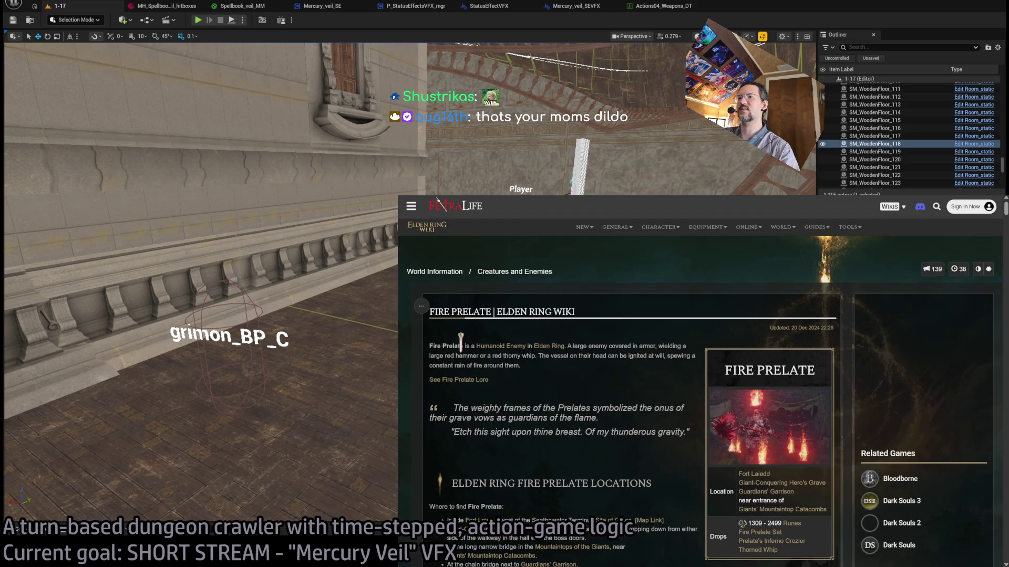
- Google the copied word 'Prelate', then go back to the Fire Prelate wiki page
key(ctrl+c)
key(ctrl+t)
key(ctrl+v)
key(Return)
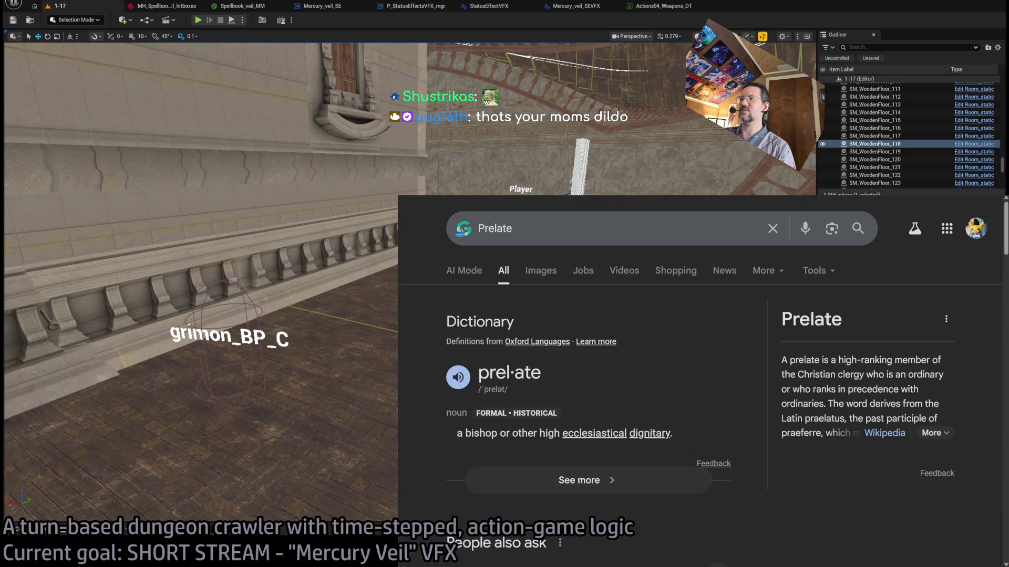
click(684, 197)
- View the first gallery image full size, then switch to YouTube Music and shrink it
scroll(594, 354, down, 2)
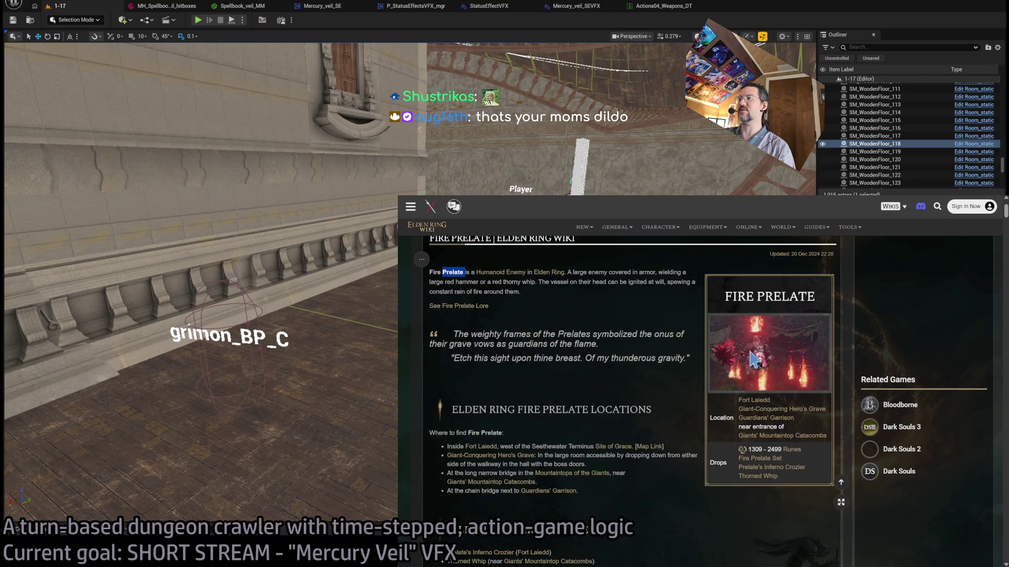
scroll(749, 331, down, 15)
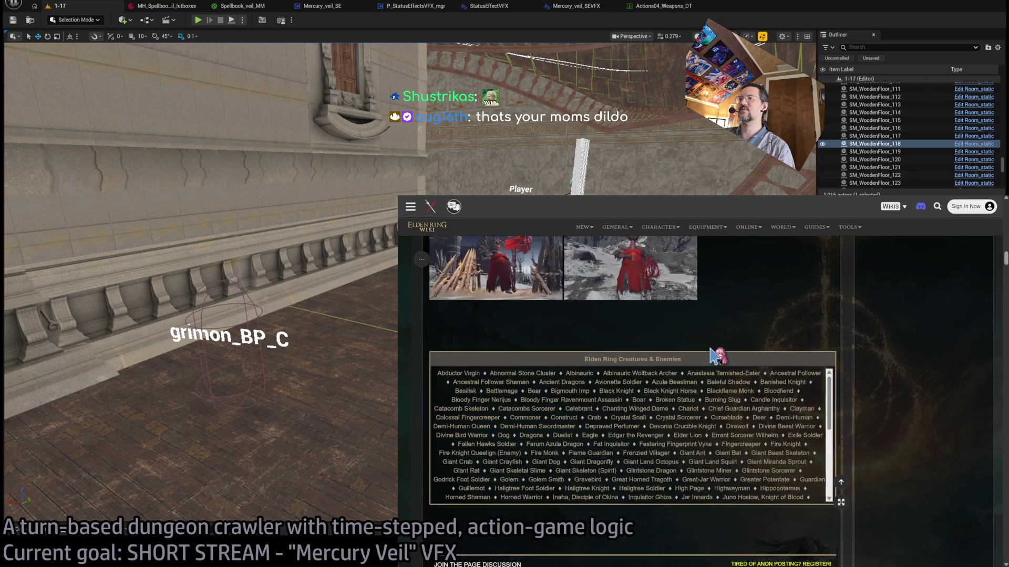
click(505, 333)
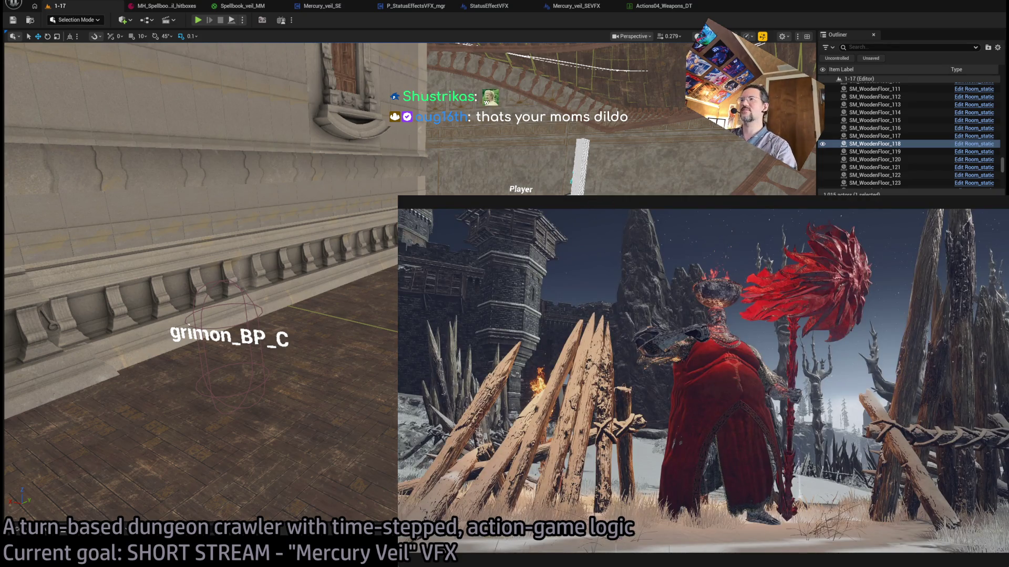
key(alt+Tab)
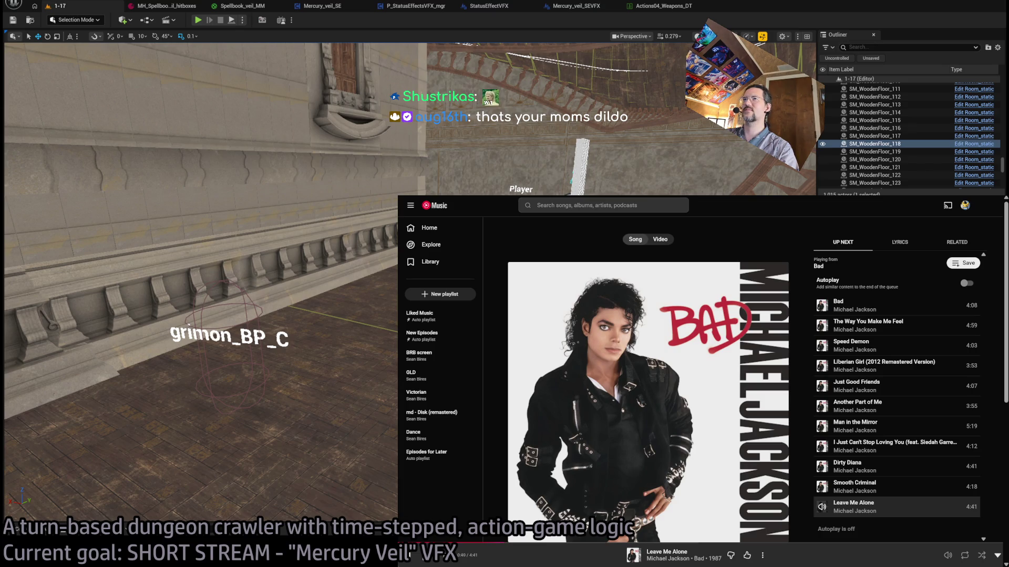
key(super+Down)
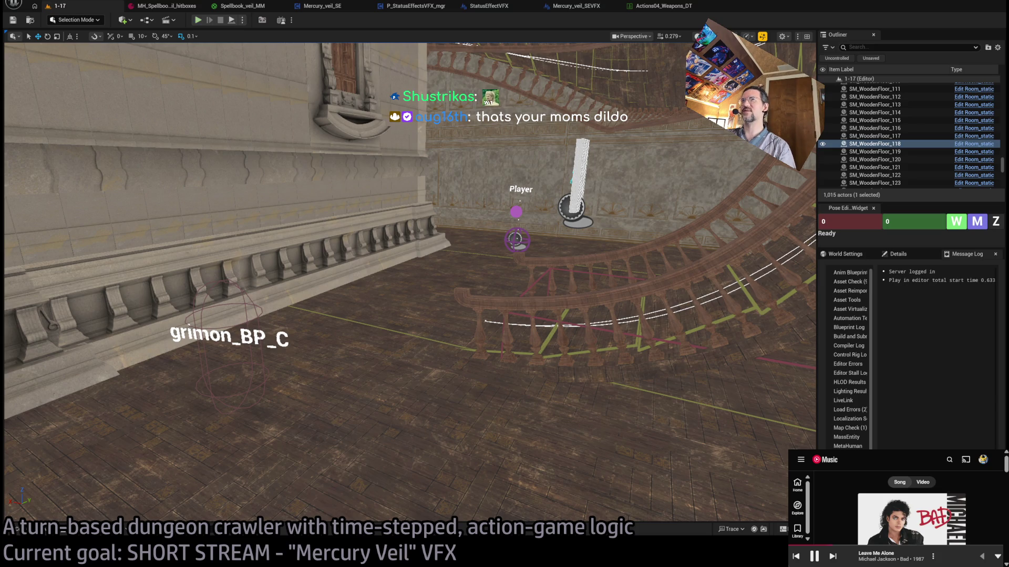
- Run a short play test, stop it, and check the Actions04_Weapons_DT SpellbookVeil row
key(alt+p)
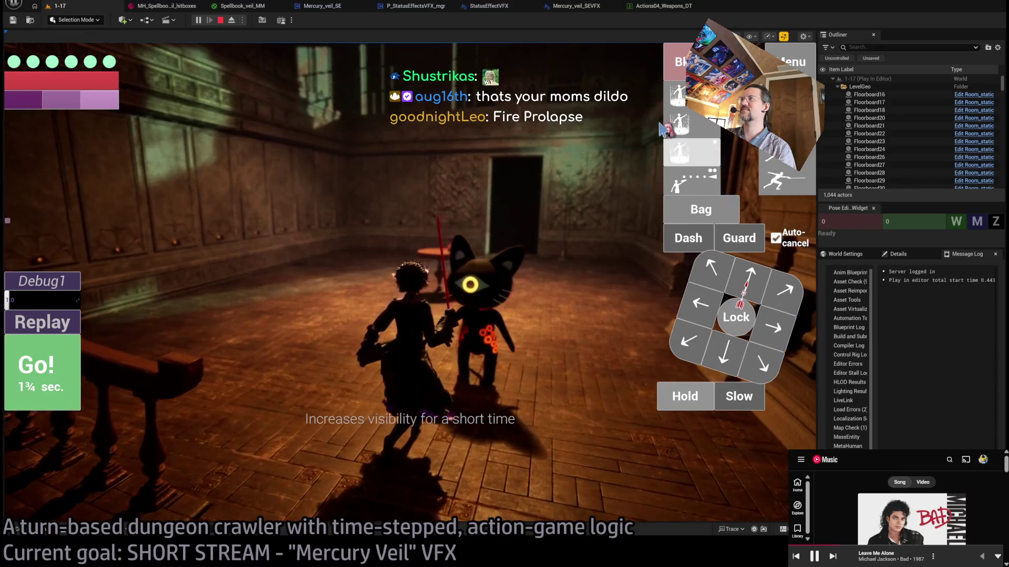
click(220, 20)
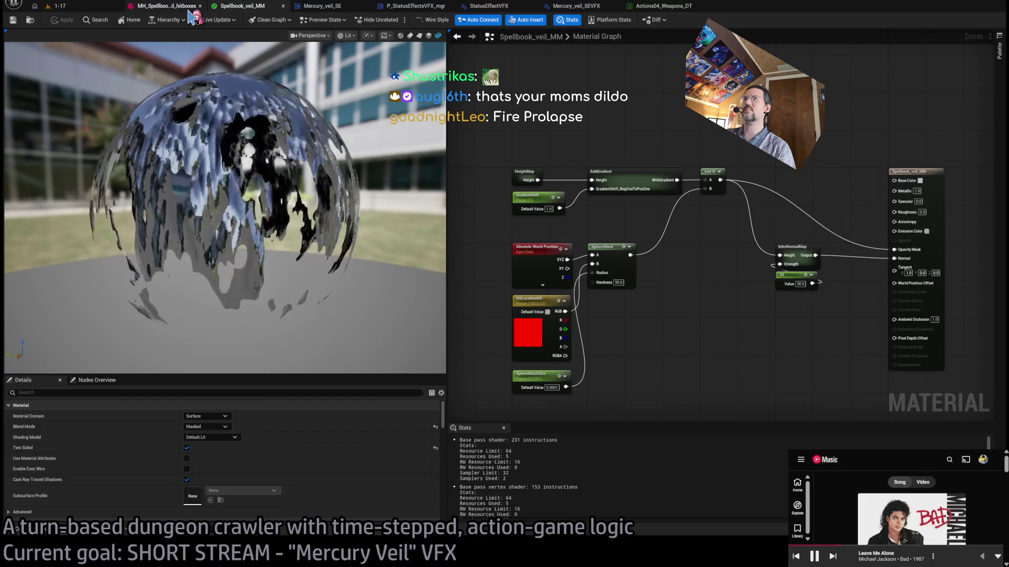
click(676, 8)
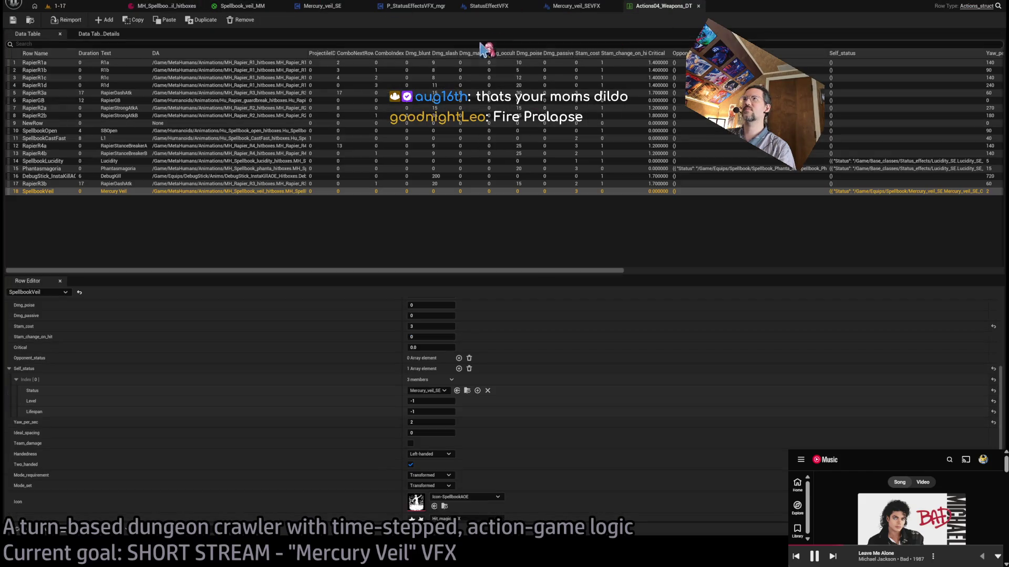
- In Mercury_veil_SEVFX, rearrange the Capsule Half Height and Capsule Radius nodes with their divide nodes
click(566, 7)
drag(465, 293, 515, 296)
mouse_move(303, 257)
mouse_down()
mouse_move(296, 271)
mouse_move(335, 273)
mouse_up()
mouse_move(425, 279)
mouse_down()
mouse_move(395, 305)
mouse_move(375, 304)
mouse_up()
click(371, 277)
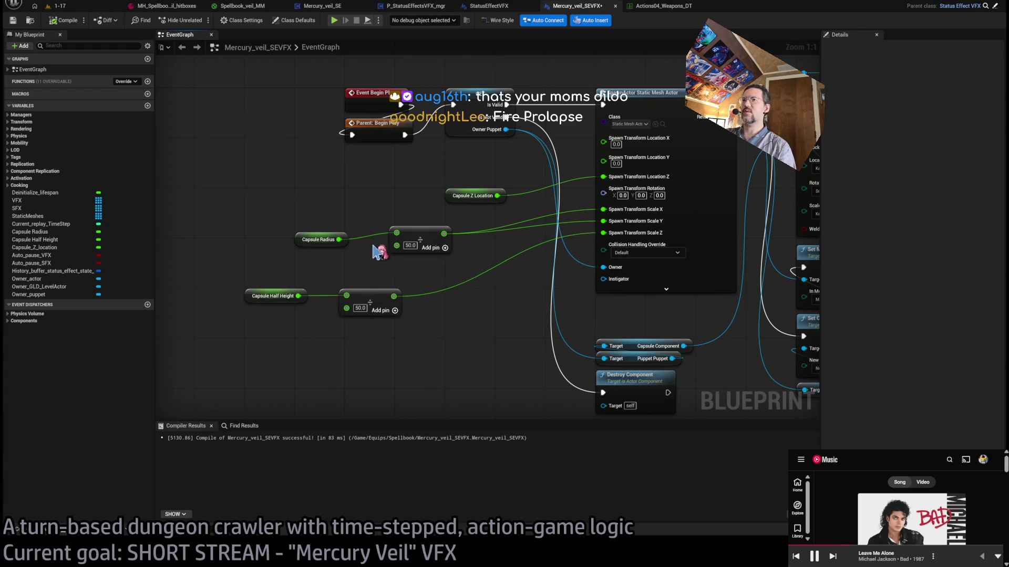
mouse_move(345, 257)
mouse_down()
mouse_move(436, 226)
mouse_move(371, 249)
mouse_up()
click(381, 231)
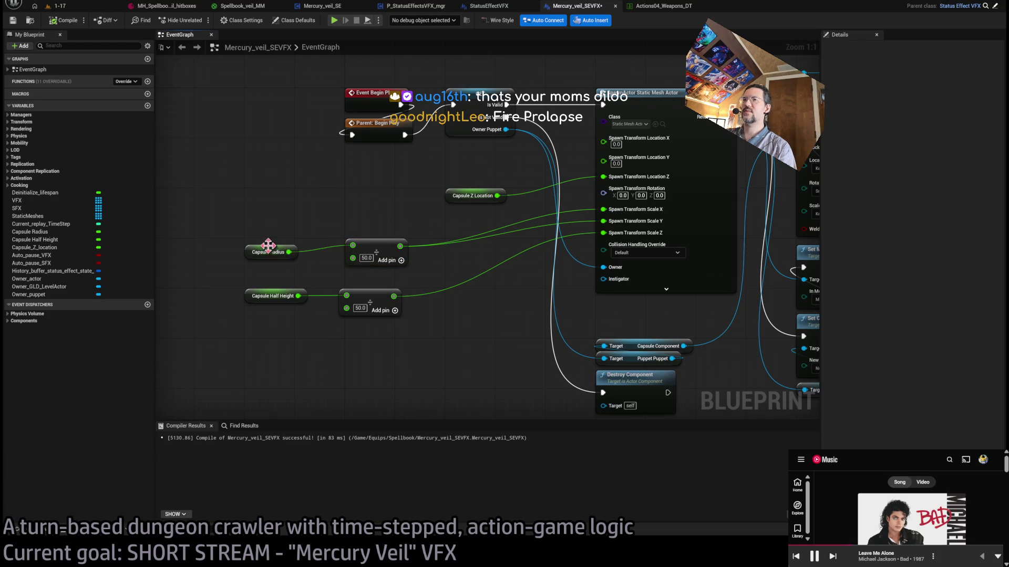
drag(267, 247, 272, 240)
click(415, 270)
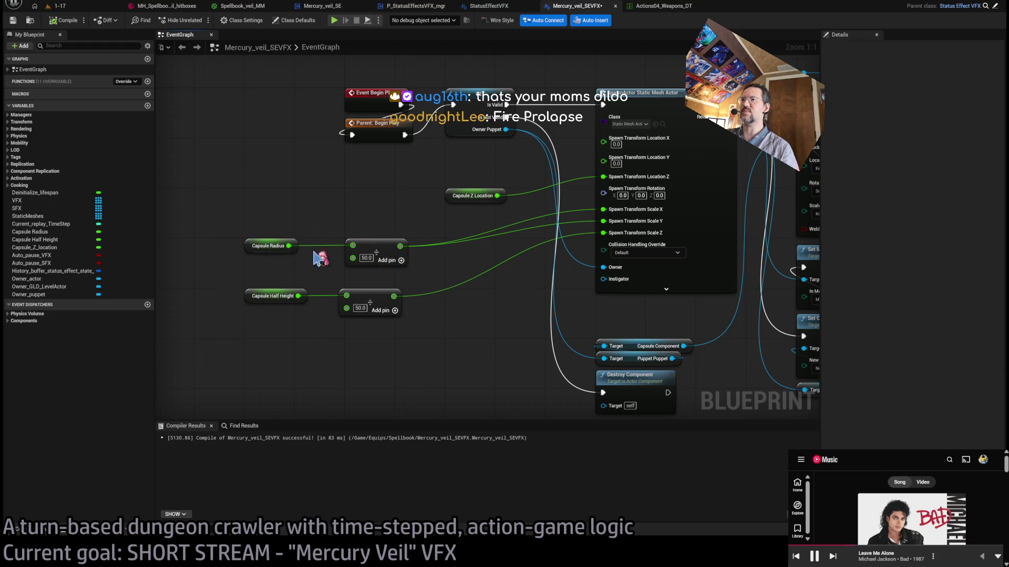
- Add a MAX node from the radius divide result plus a /2 half-height node, then view the 1-17 level
drag(400, 247, 469, 278)
text(max)
key(Return)
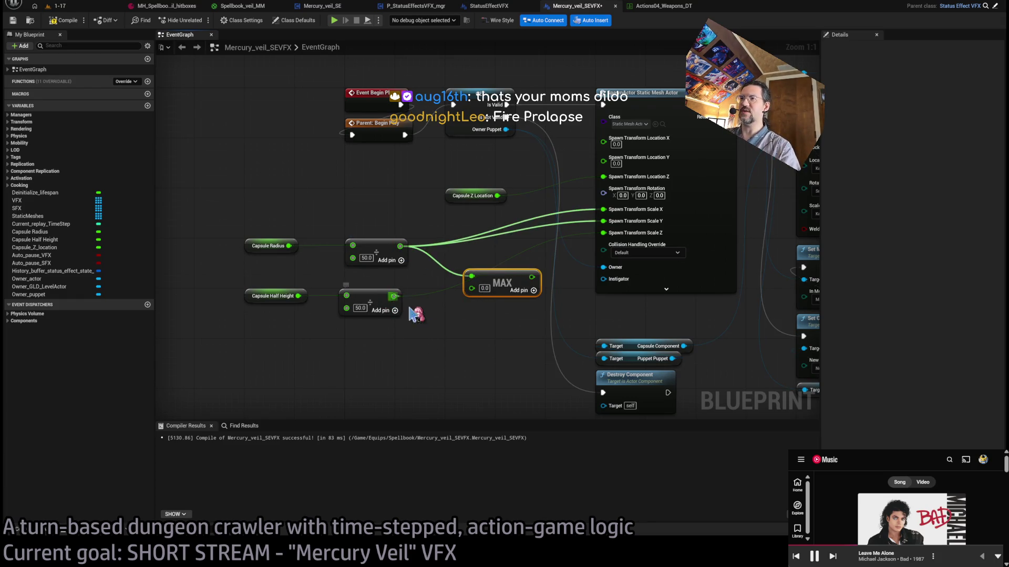
mouse_move(452, 349)
mouse_down()
mouse_move(471, 288)
mouse_move(534, 273)
mouse_move(511, 284)
mouse_move(604, 220)
mouse_up()
click(453, 247)
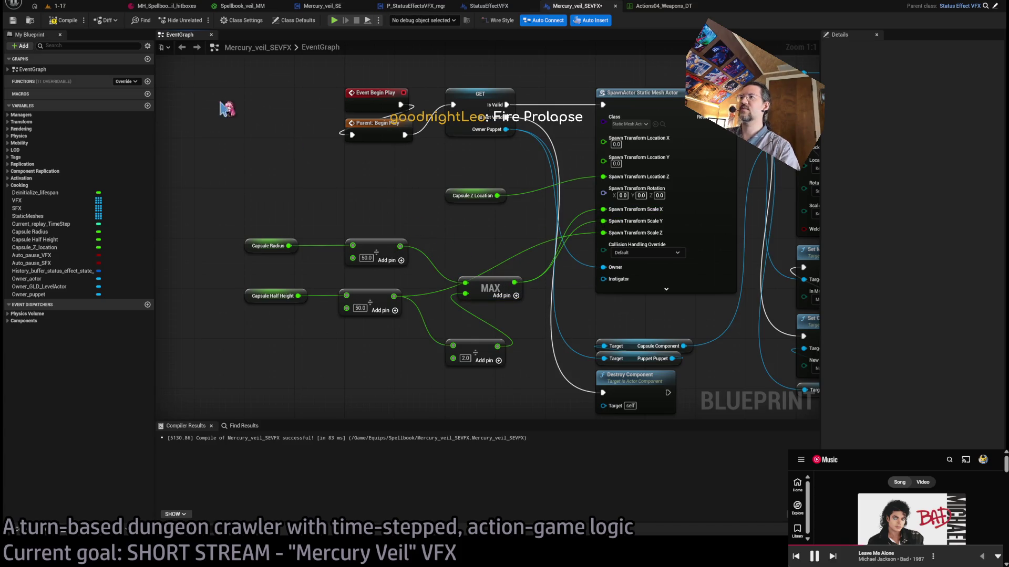
click(113, 7)
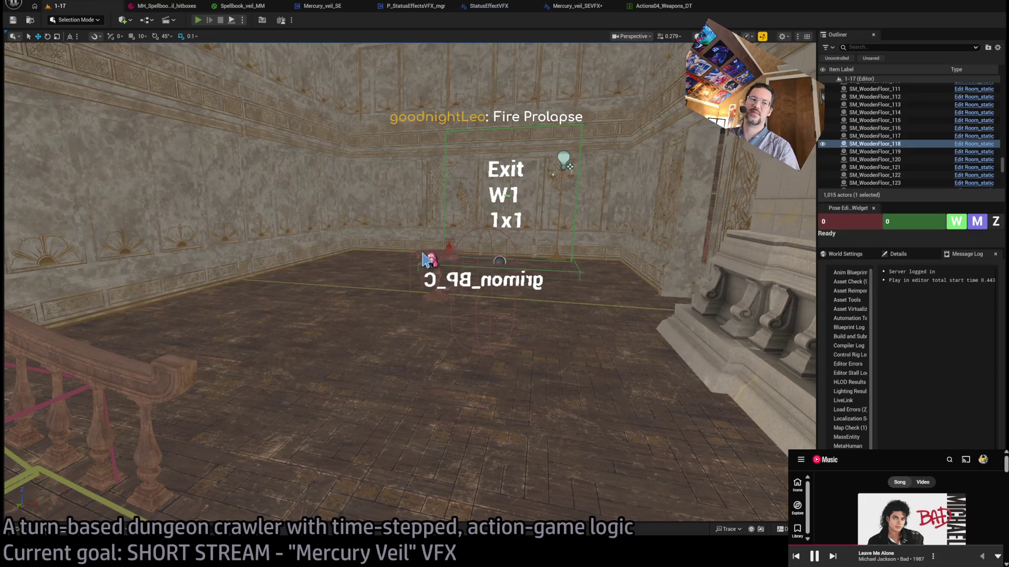
key(alt+p)
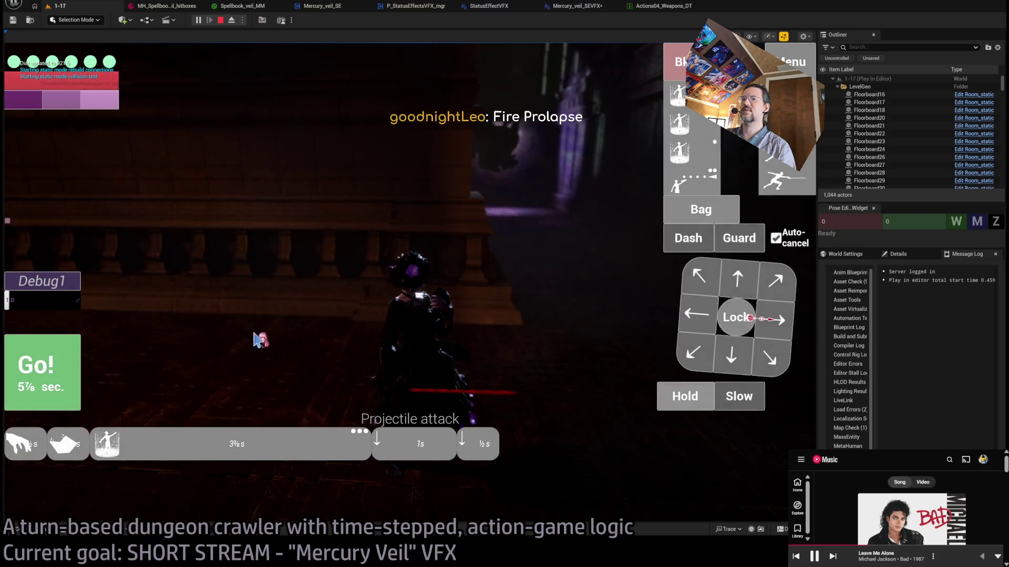
key(space)
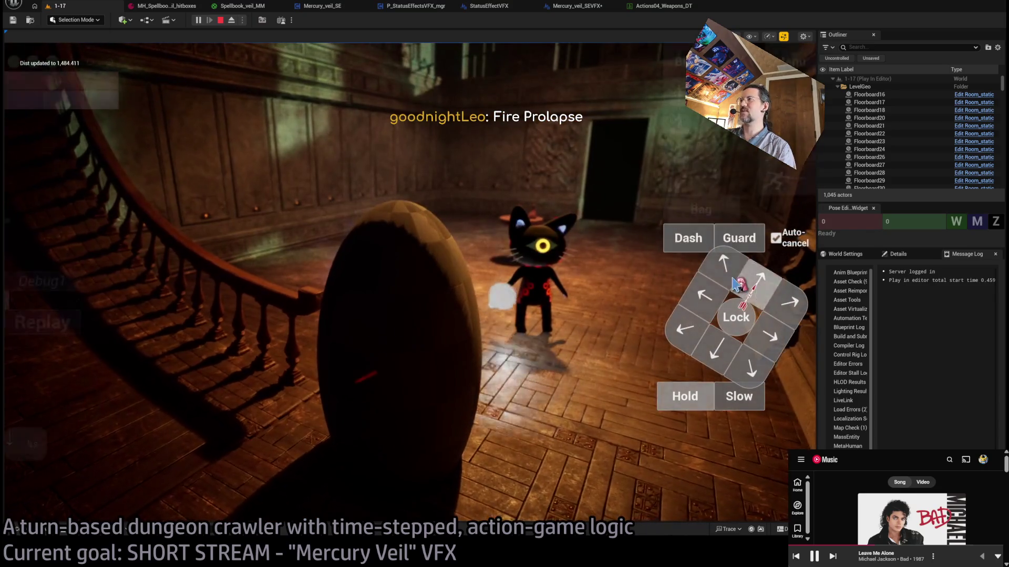
click(785, 319)
click(55, 373)
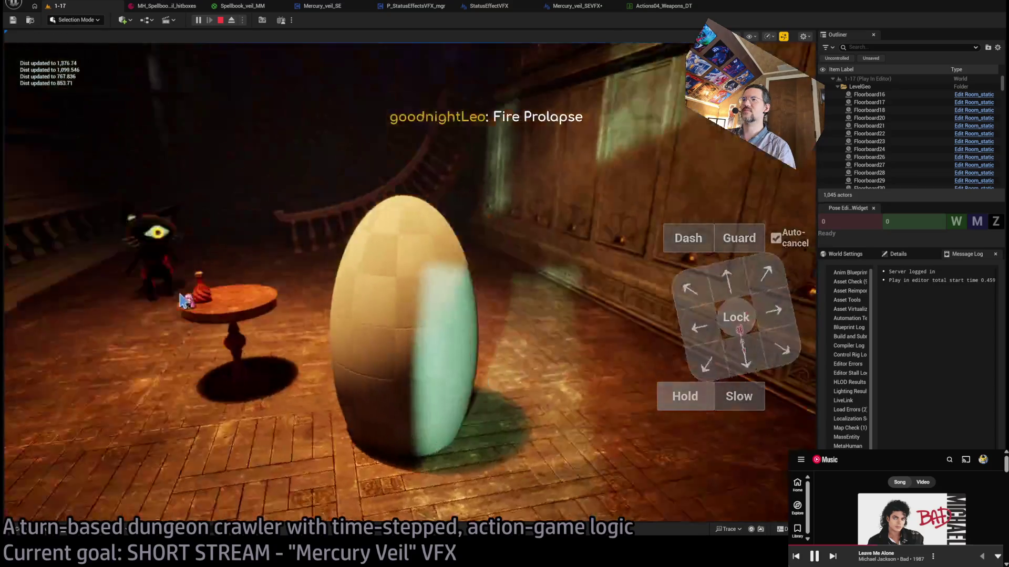
click(220, 20)
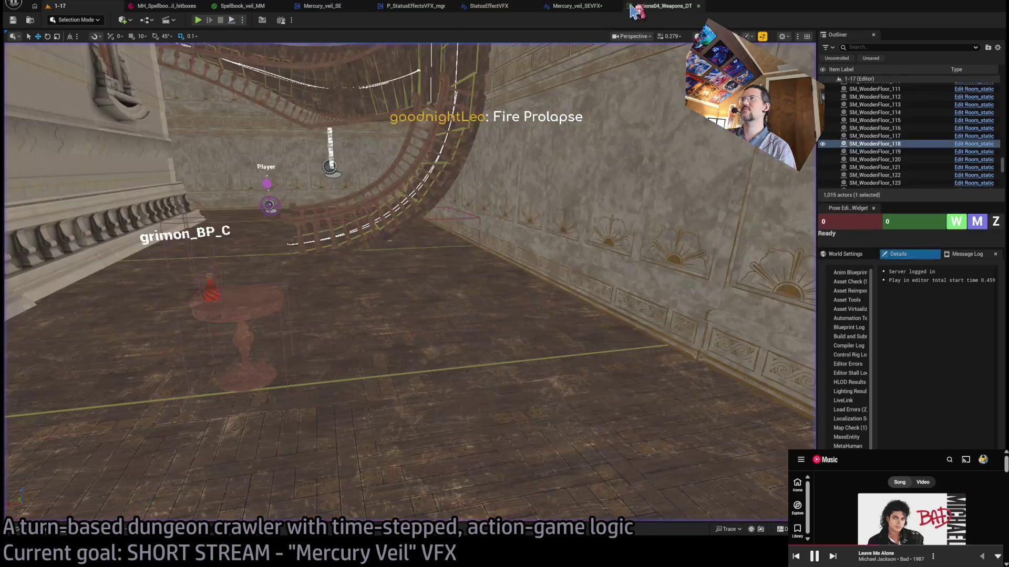
click(577, 6)
- Replace the /2 divide on the half height with a ×0.75 multiply tucked under MAX
click(479, 343)
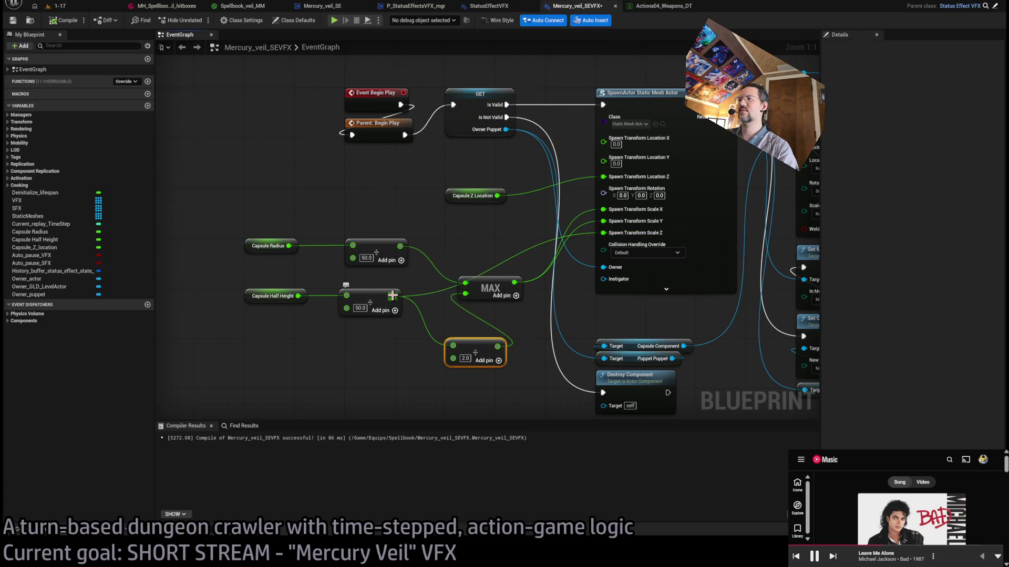
key(ctrl+z)
key(ctrl+z)
key(ctrl+z)
mouse_move(461, 329)
mouse_down()
mouse_move(486, 326)
mouse_move(465, 294)
mouse_up()
text(0.75)
drag(484, 339, 482, 321)
click(475, 364)
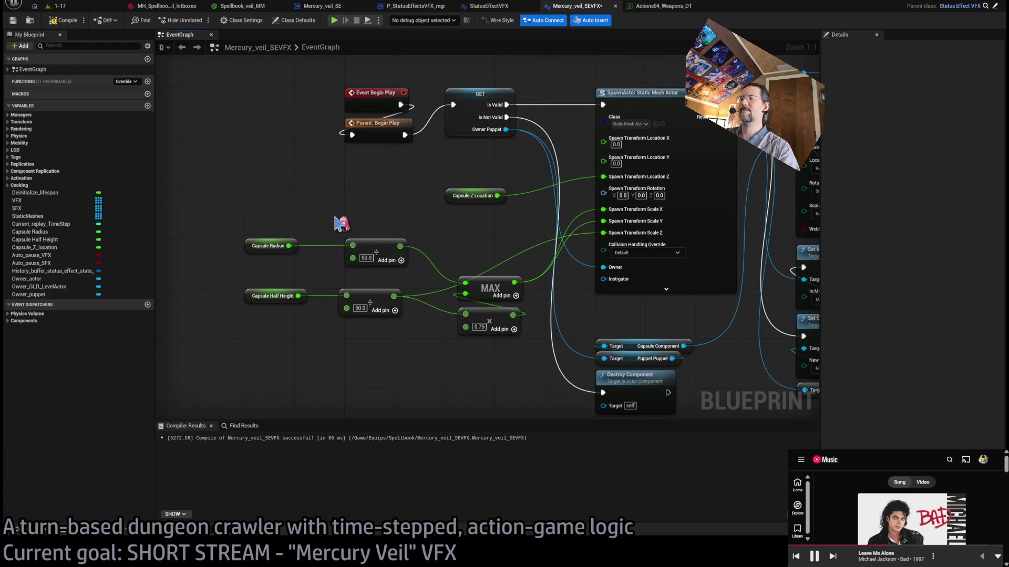
- Add a Create Dynamic Material Instance node and promote its result to a Veil_DMI variable
mouse_move(463, 173)
mouse_down()
mouse_move(465, 189)
mouse_move(526, 241)
mouse_move(518, 157)
mouse_move(418, 183)
mouse_move(558, 175)
mouse_move(536, 174)
mouse_up()
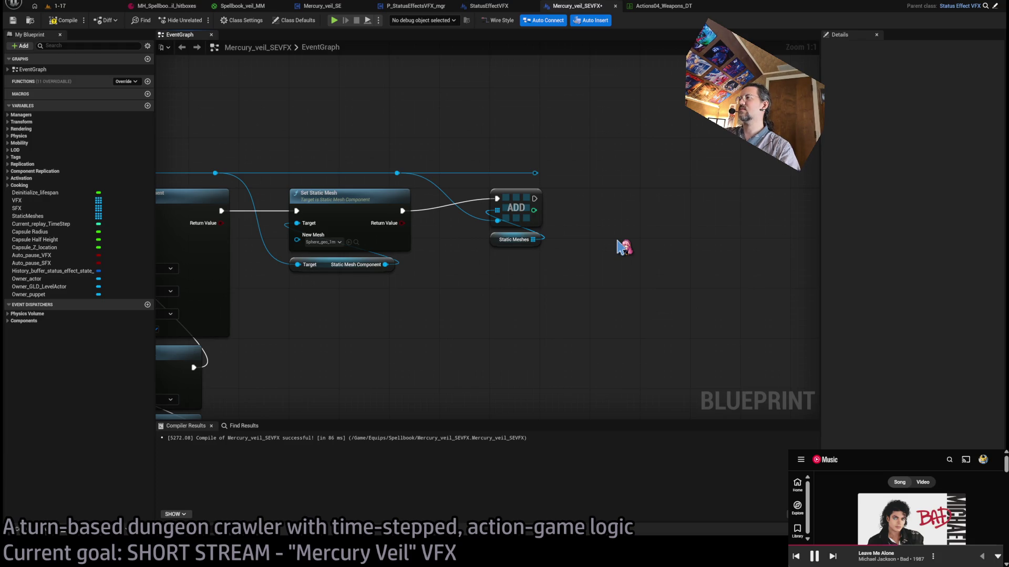
key(ctrl+v)
drag(627, 237, 608, 192)
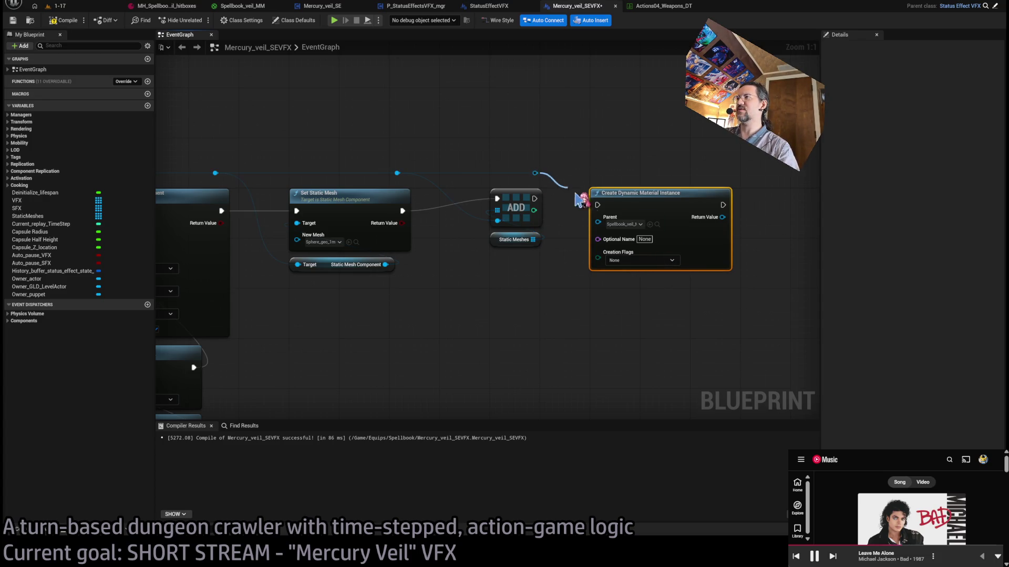
drag(535, 198, 569, 333)
right_click(598, 209)
click(659, 258)
text(Veil_DMI)
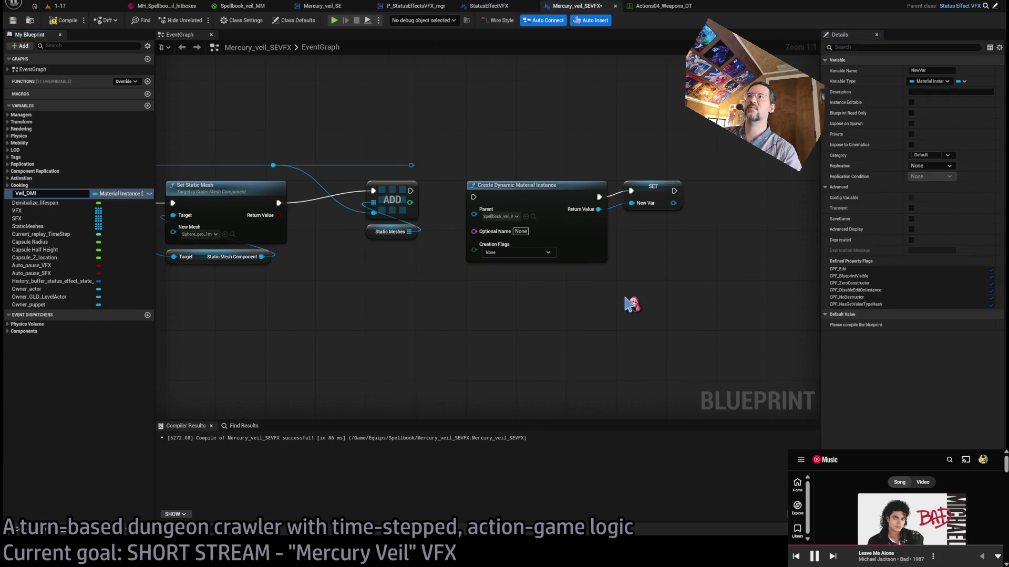
key(Return)
- Arrange the SET and instance nodes and run execution from ADD into the instance creation
drag(530, 194, 686, 232)
ctrl+click(654, 199)
drag(655, 200, 498, 199)
click(521, 269)
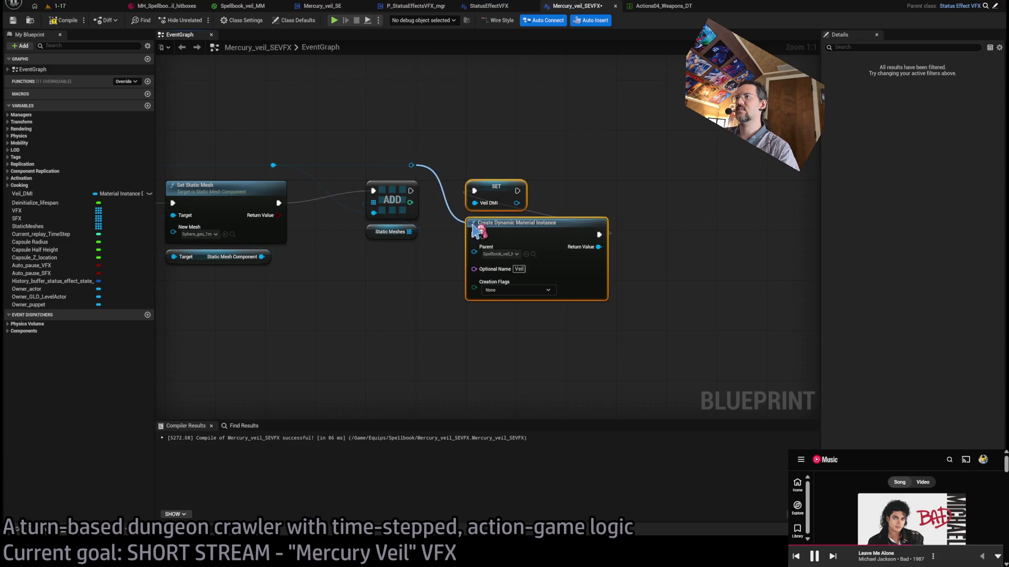
click(481, 108)
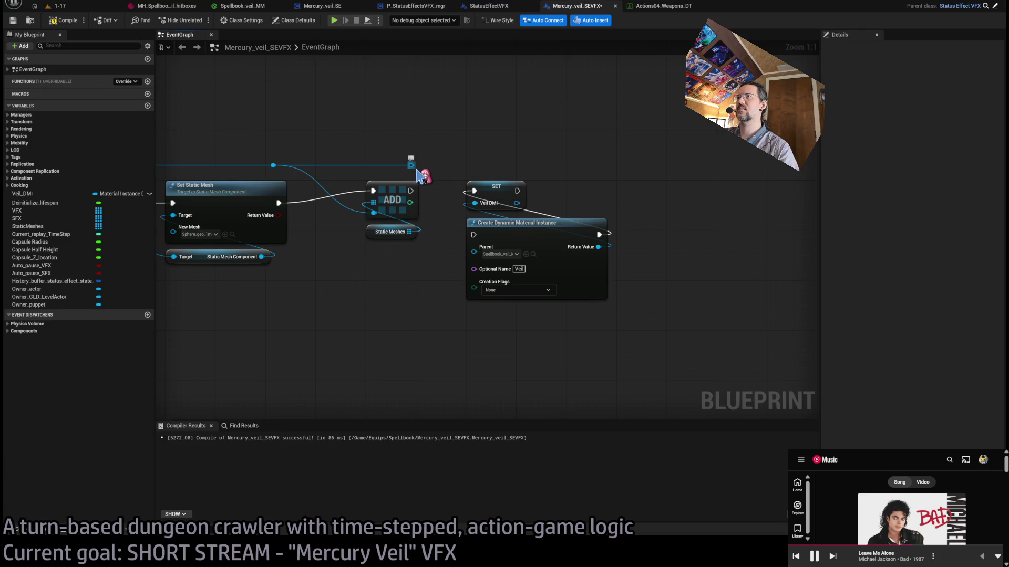
drag(413, 168, 515, 171)
drag(411, 191, 473, 235)
- Add a Set Material node on the mesh component, executed after the Veil_DMI SET
drag(518, 166, 667, 231)
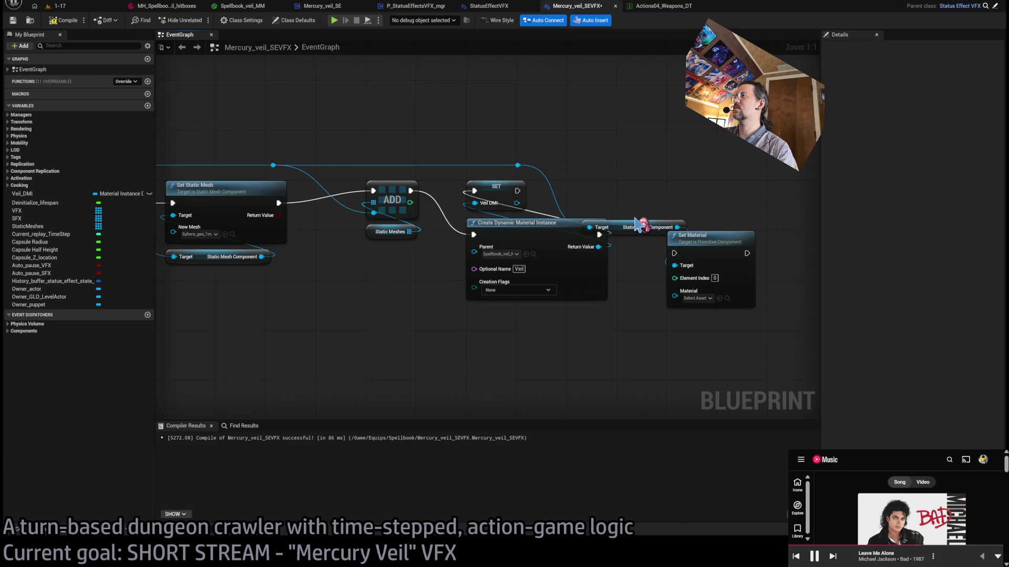
mouse_move(627, 233)
mouse_down()
mouse_move(647, 326)
mouse_move(682, 238)
mouse_up()
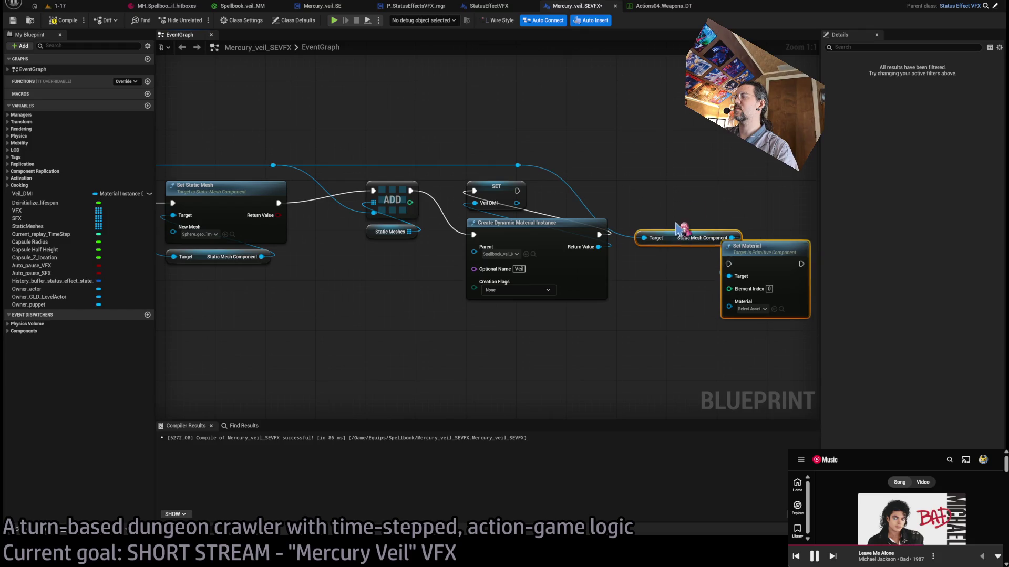
drag(765, 261, 678, 167)
mouse_move(680, 306)
mouse_down()
mouse_move(667, 163)
mouse_move(699, 201)
mouse_up()
drag(517, 191, 674, 204)
click(663, 165)
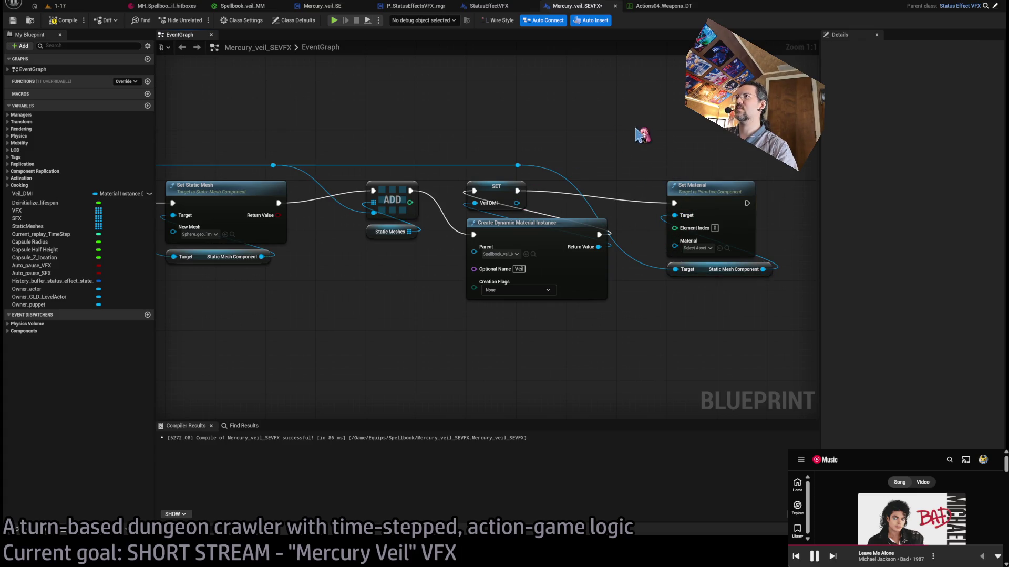
- Plug Veil_DMI into Set Material's Material input and compile the blueprint
mouse_move(491, 129)
mouse_down()
mouse_move(446, 128)
mouse_move(429, 142)
mouse_up()
drag(434, 217, 593, 255)
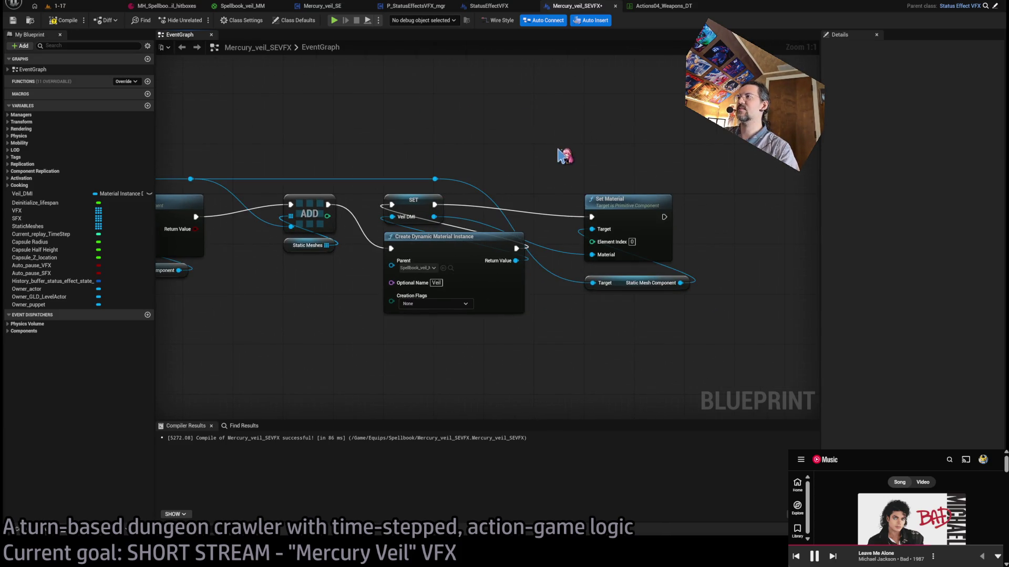
click(60, 21)
click(80, 7)
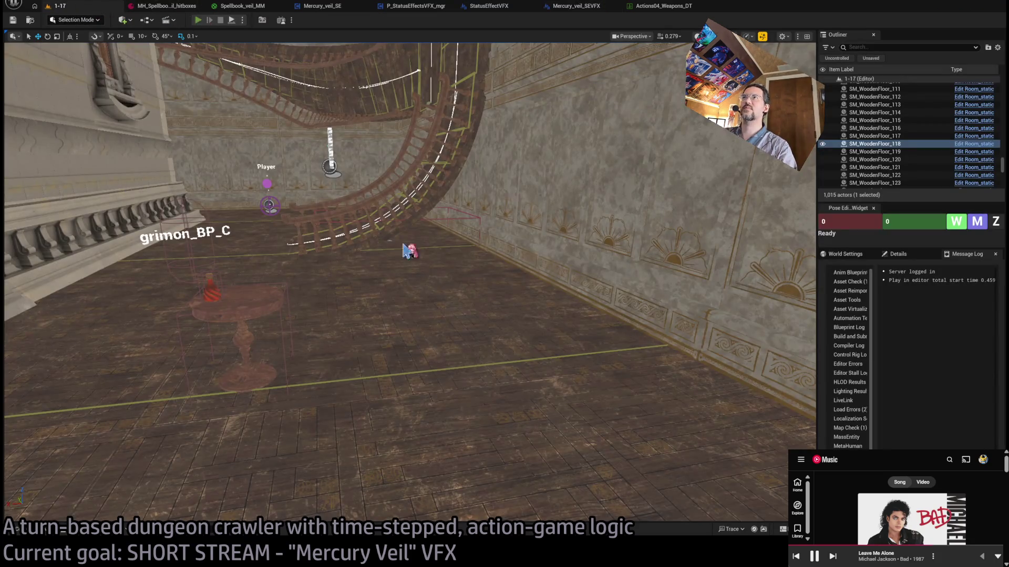
- Run a quick play test, then move the Spawn_marker to a new spot
key(alt+p)
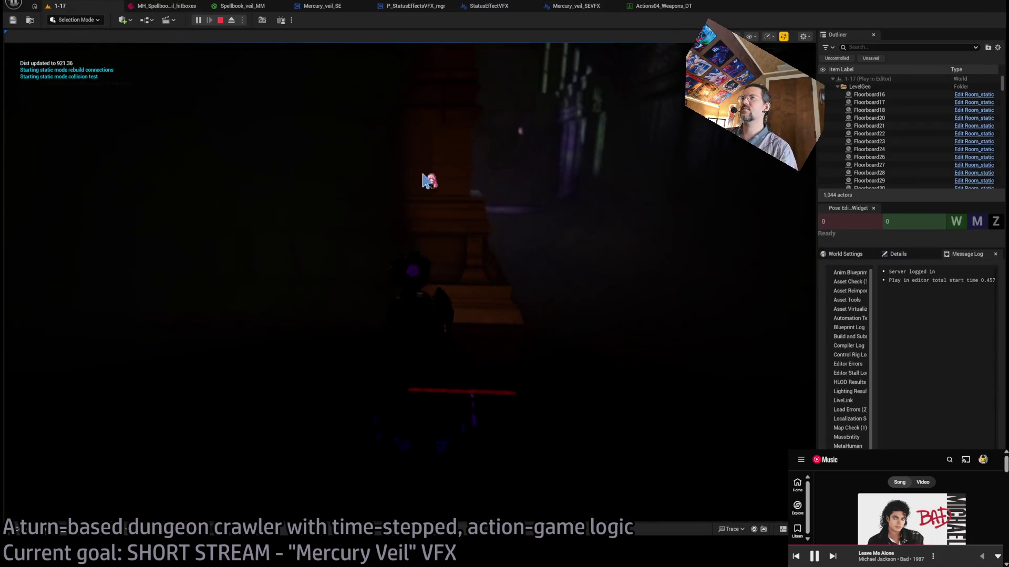
key(Escape)
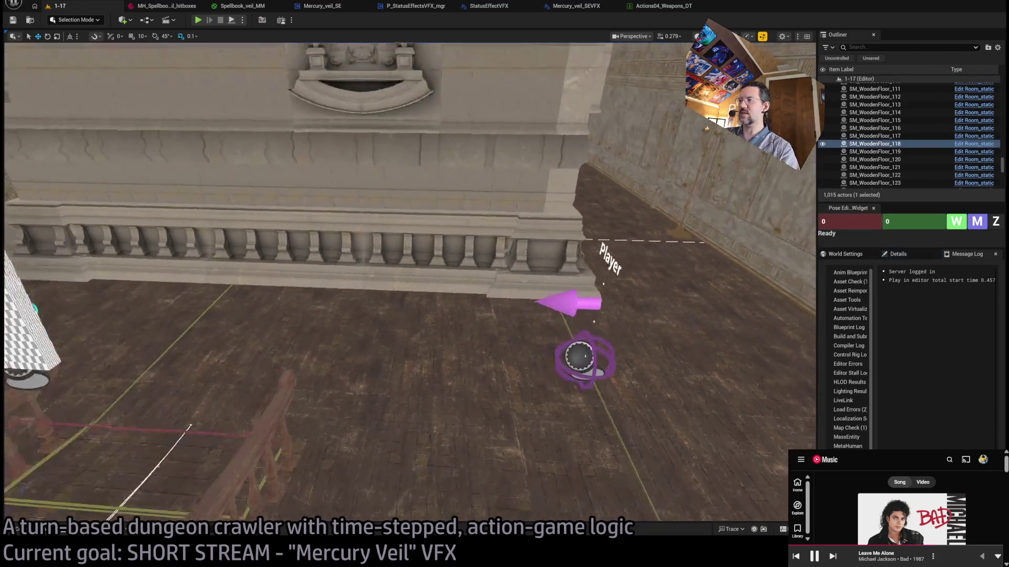
click(613, 345)
mouse_move(612, 345)
mouse_down()
mouse_move(138, 314)
mouse_move(268, 314)
mouse_up()
- Play again and cast the fear skill to see the veil, then go to Spellbook_veil_MM
key(alt+p)
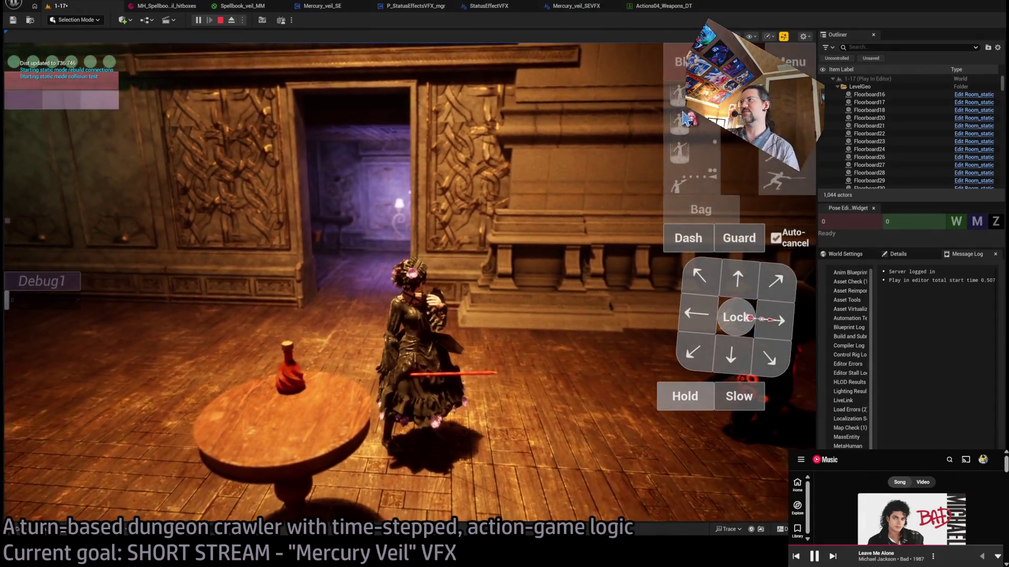
click(682, 121)
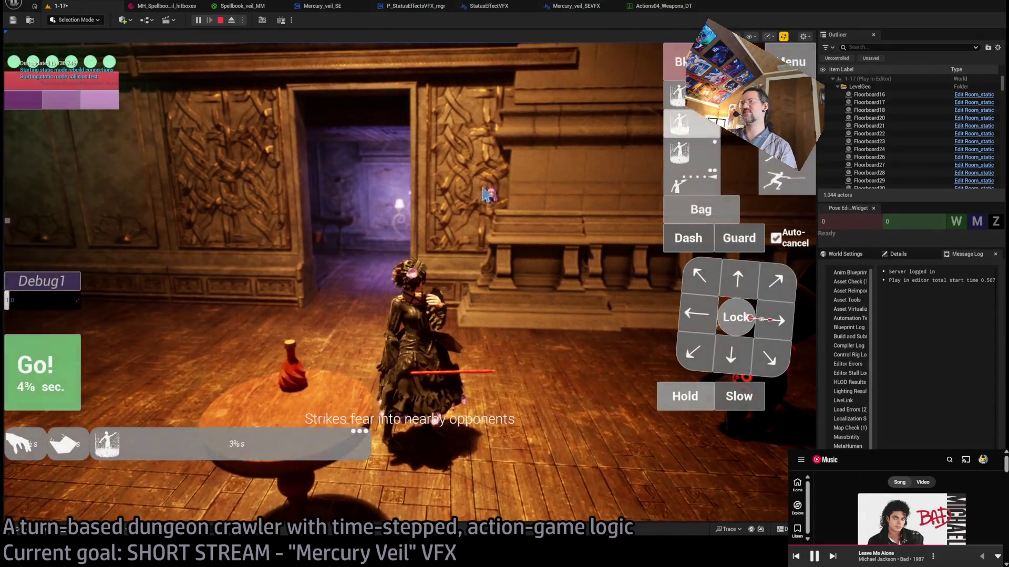
click(434, 319)
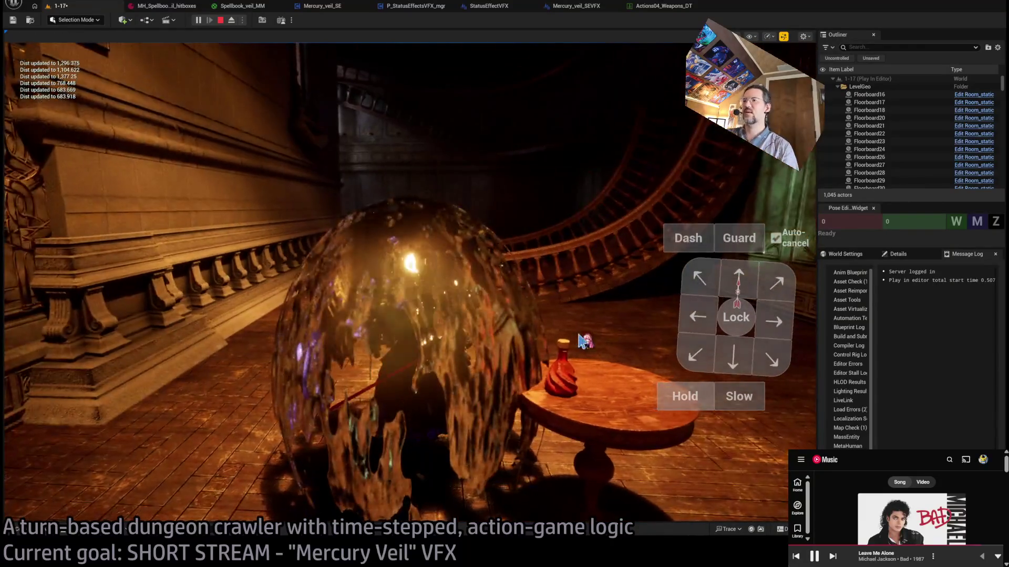
click(242, 6)
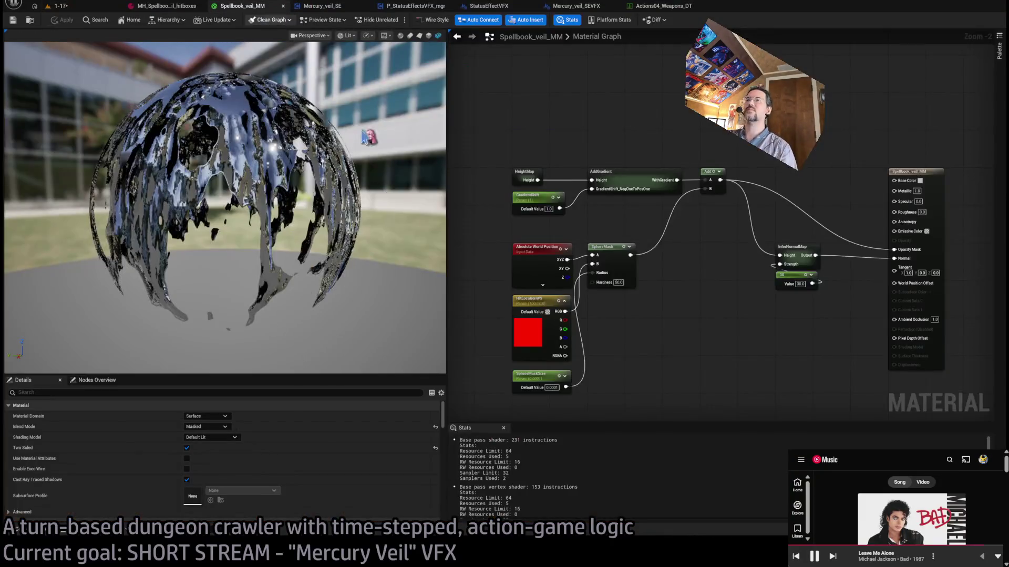
- Inspect the veil in the preview and game view, then look through the open asset tabs
scroll(565, 336, up, 2)
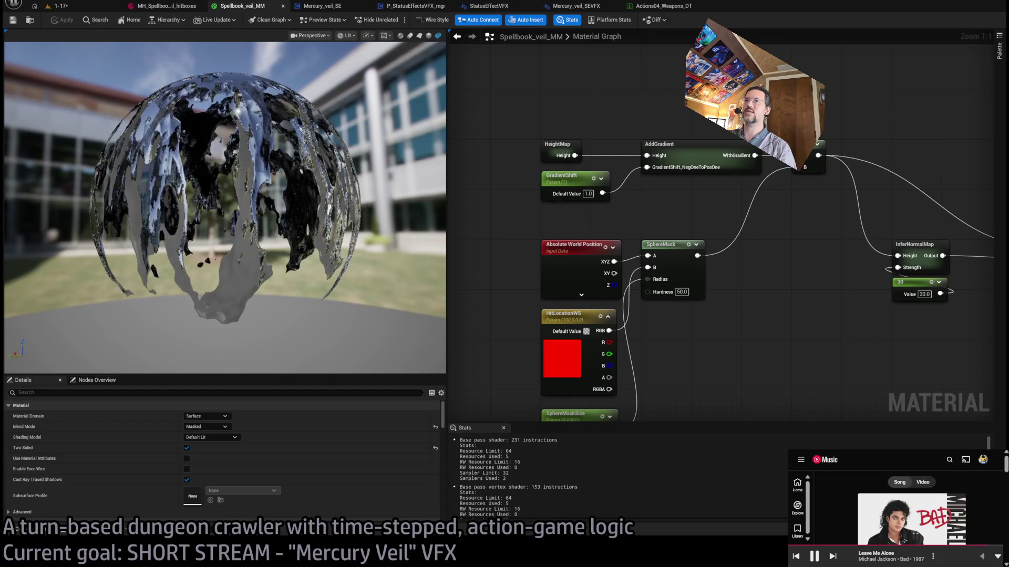
drag(389, 210, 389, 211)
click(61, 6)
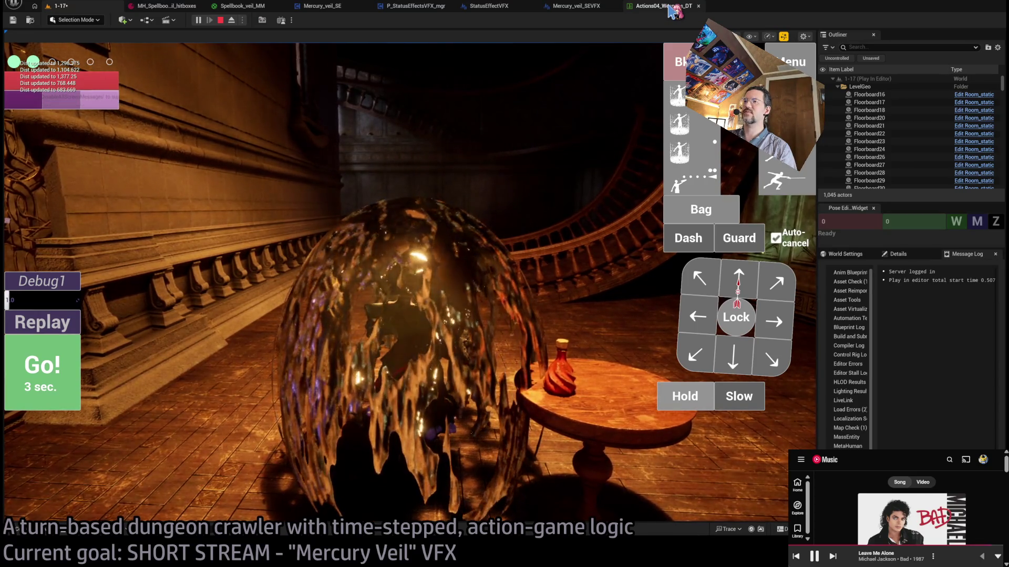
click(462, 180)
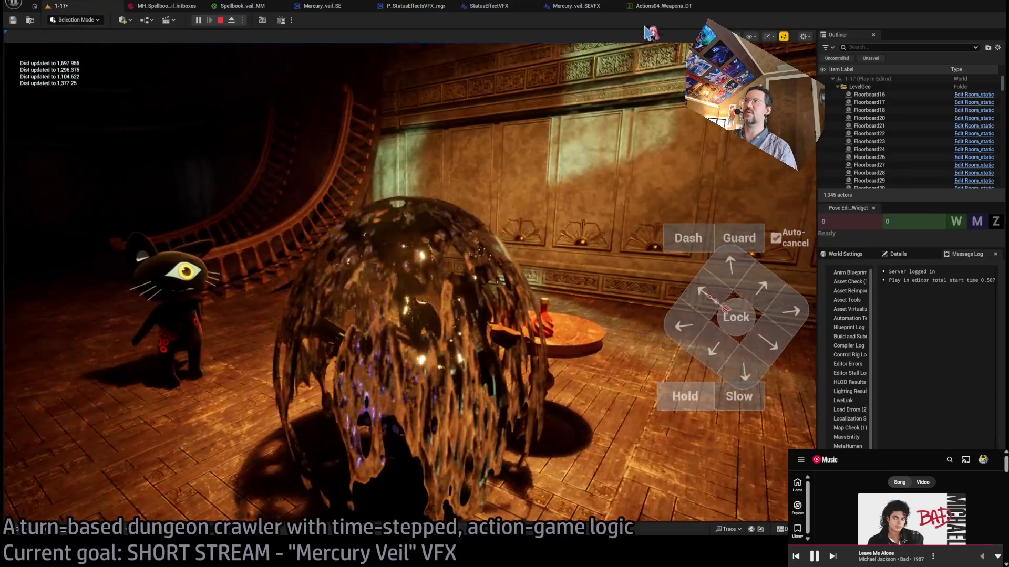
click(663, 7)
click(585, 7)
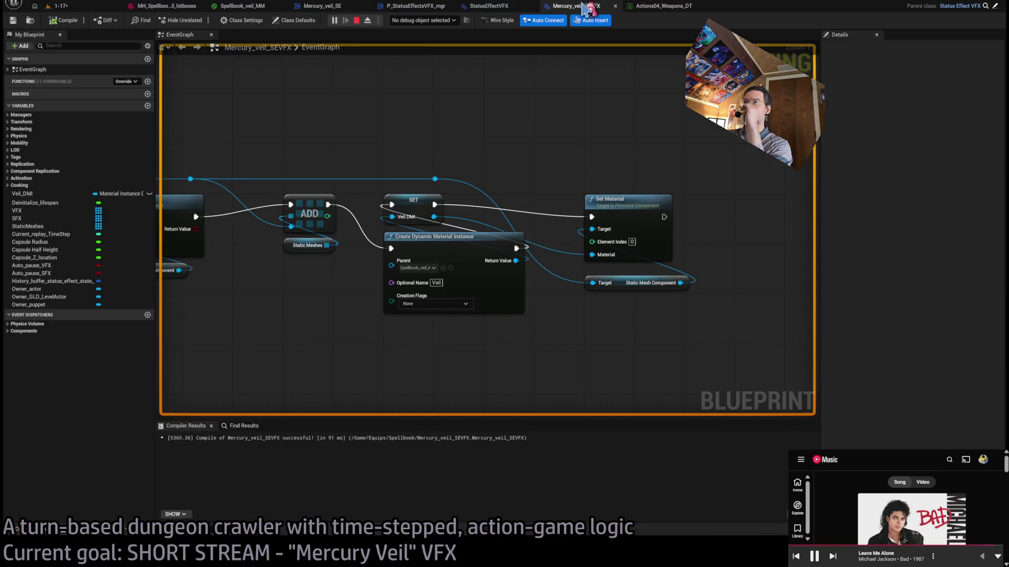
click(498, 7)
click(168, 8)
click(247, 7)
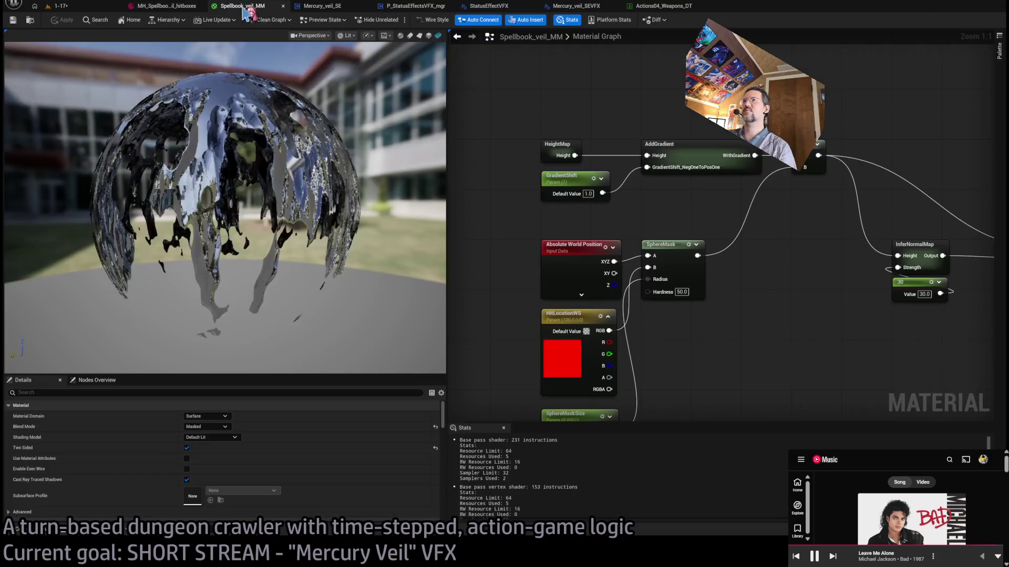
- Open the AddGradient subgraph and make the upper Multiply feed the WithGradient output
double_click(691, 144)
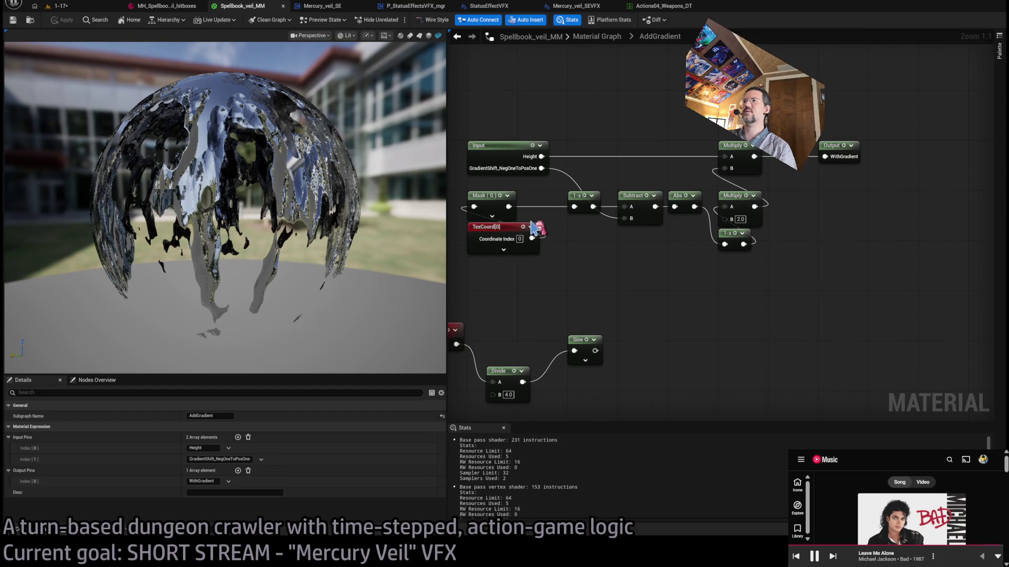
mouse_move(460, 179)
mouse_down()
mouse_move(567, 231)
mouse_move(718, 263)
mouse_up()
click(757, 284)
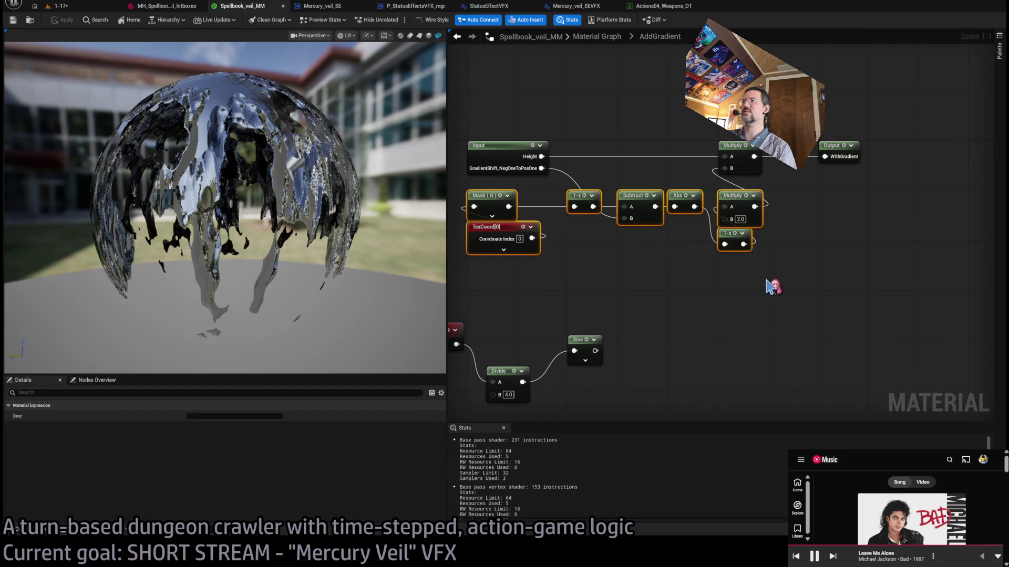
mouse_move(755, 206)
mouse_down()
mouse_move(841, 163)
mouse_move(825, 157)
mouse_up()
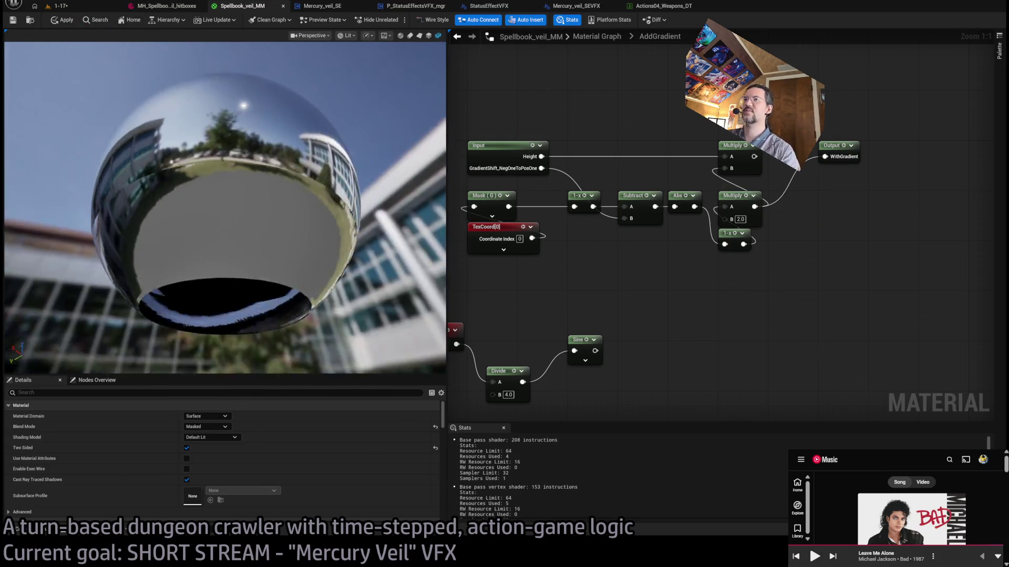
key(ctrl+z)
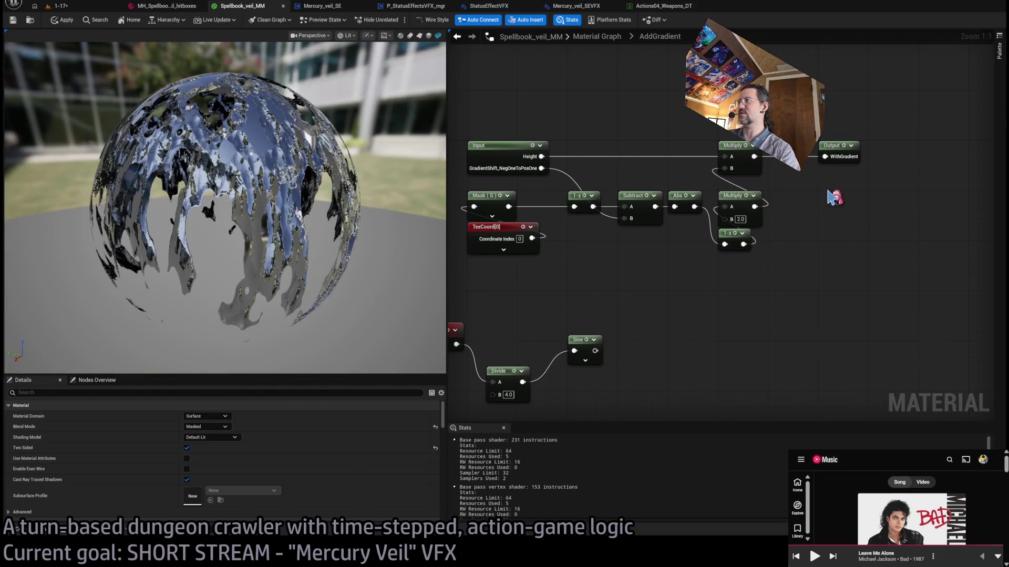
- Insert a Power node with exponent 2.0 into the upper Multiply's B input and apply
drag(804, 194, 459, 288)
mouse_move(755, 205)
mouse_down()
mouse_move(755, 256)
mouse_move(799, 210)
mouse_move(819, 224)
mouse_up()
click(793, 225)
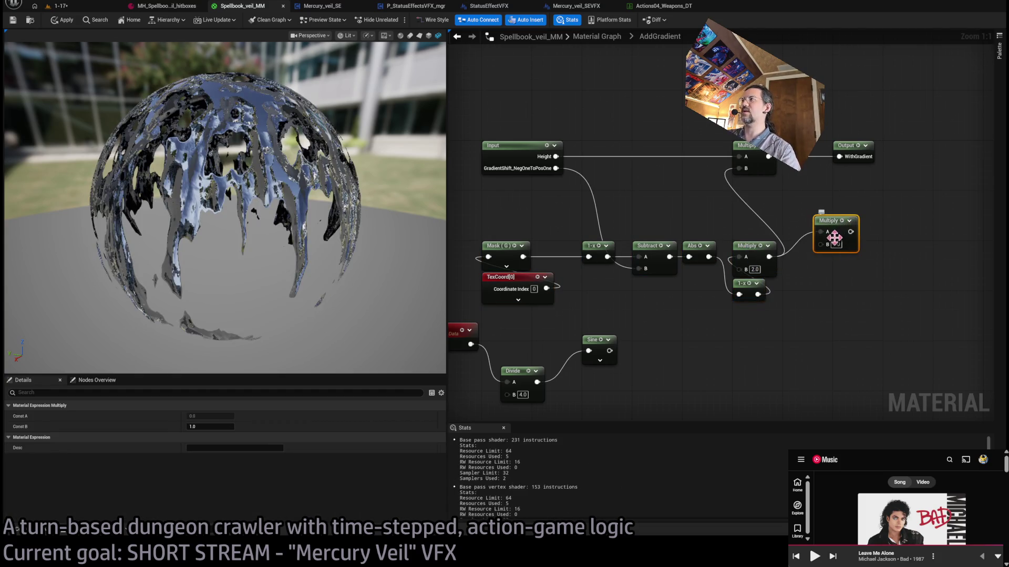
key(Delete)
mouse_move(769, 256)
mouse_down()
mouse_move(809, 225)
mouse_move(740, 168)
mouse_up()
drag(817, 221, 749, 202)
click(64, 21)
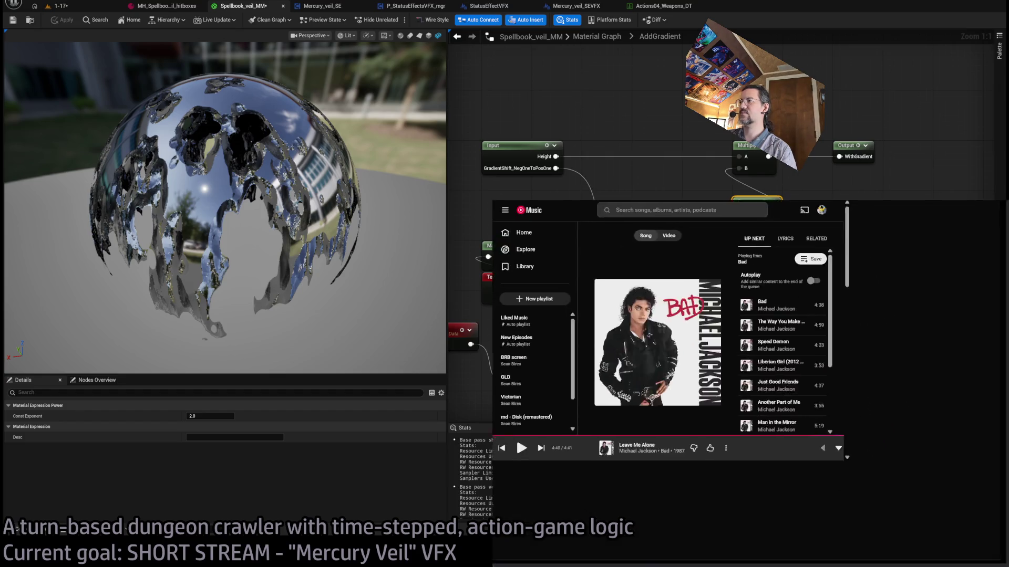
- Go to the artist's page and scroll down to the albums
click(731, 558)
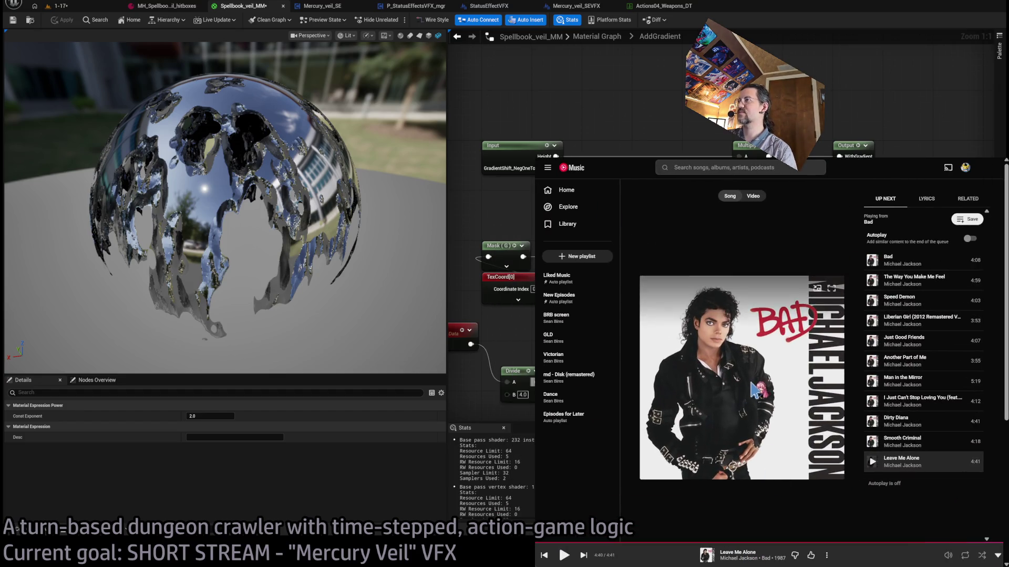
scroll(747, 337, down, 4)
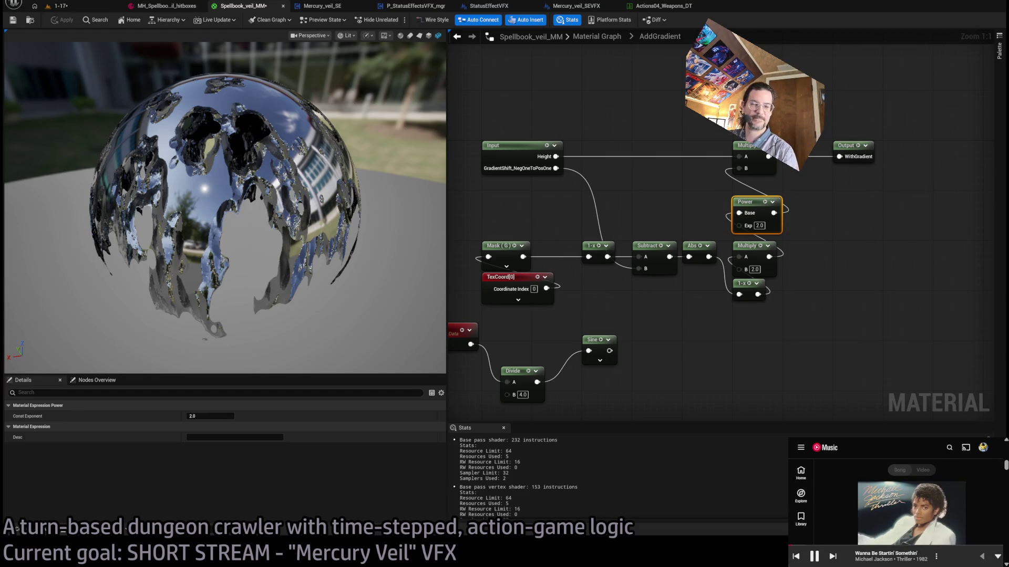
- Try Power exponents 3 and then 5, then delete the Power node
click(763, 236)
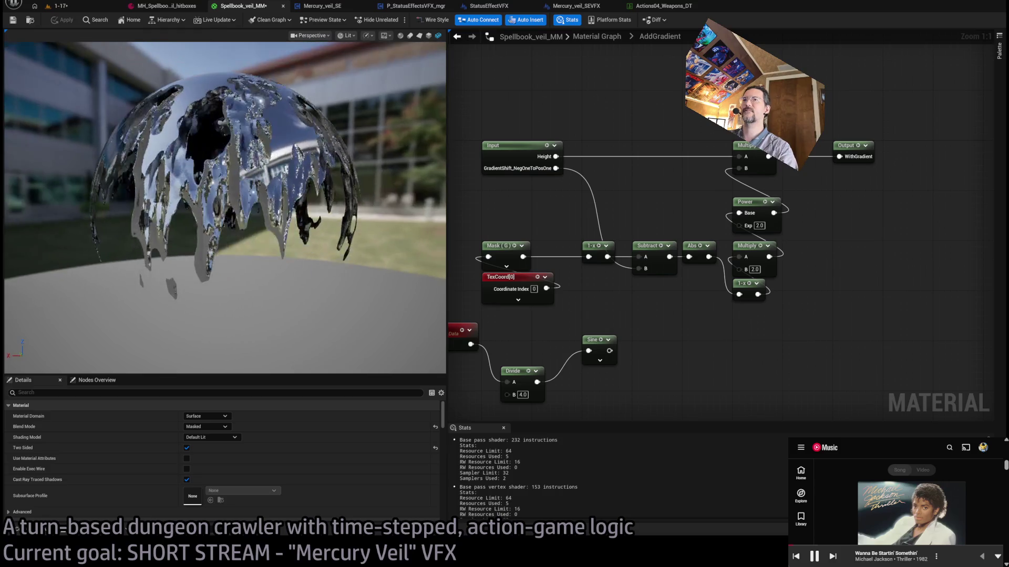
text(3)
key(Return)
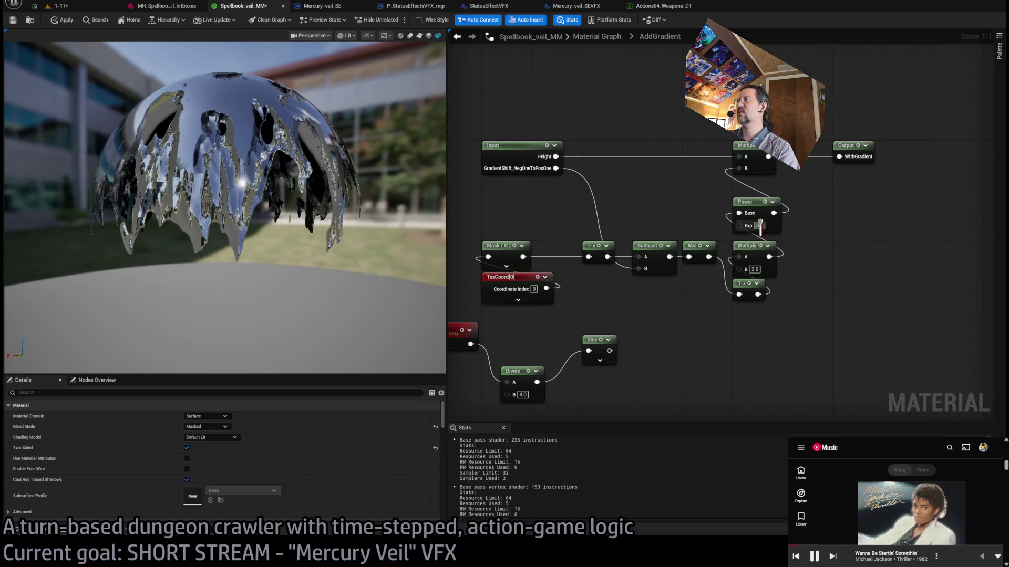
text(5)
key(Return)
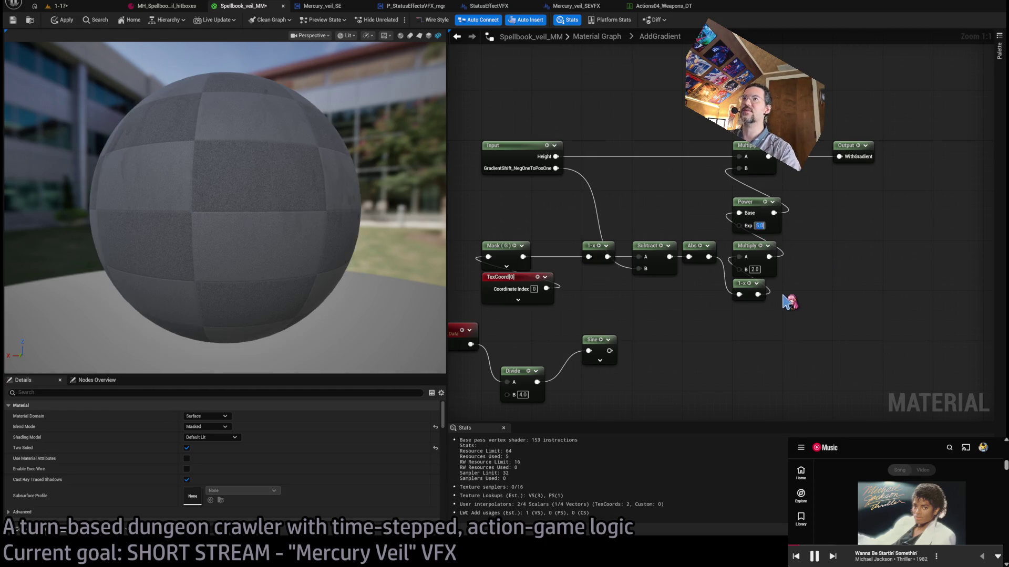
key(Delete)
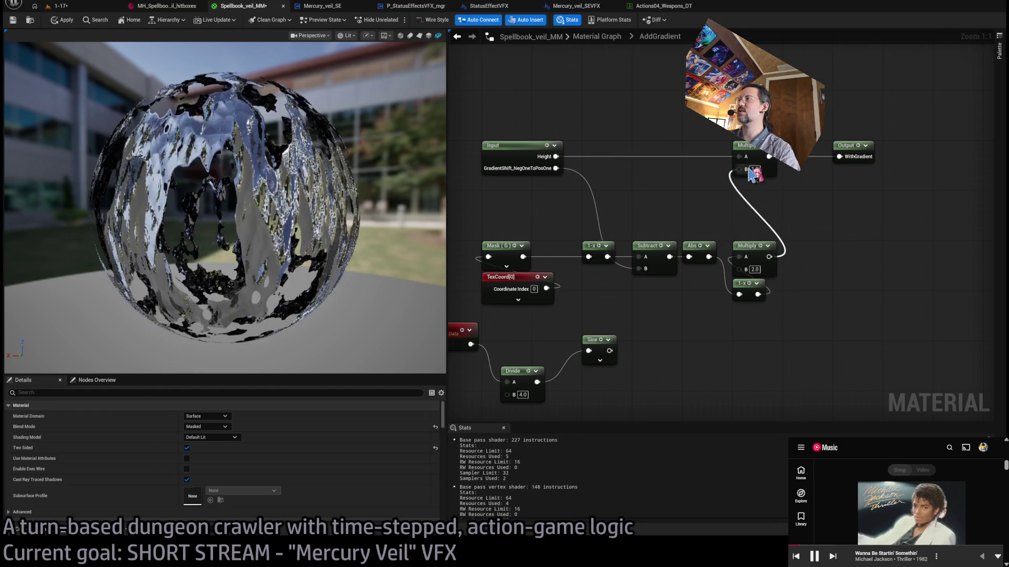
- Delete the unused Time, Divide and Sine nodes from the AddGradient subgraph
drag(813, 249, 958, 238)
click(631, 272)
click(577, 381)
drag(577, 381, 589, 325)
key(Delete)
click(663, 182)
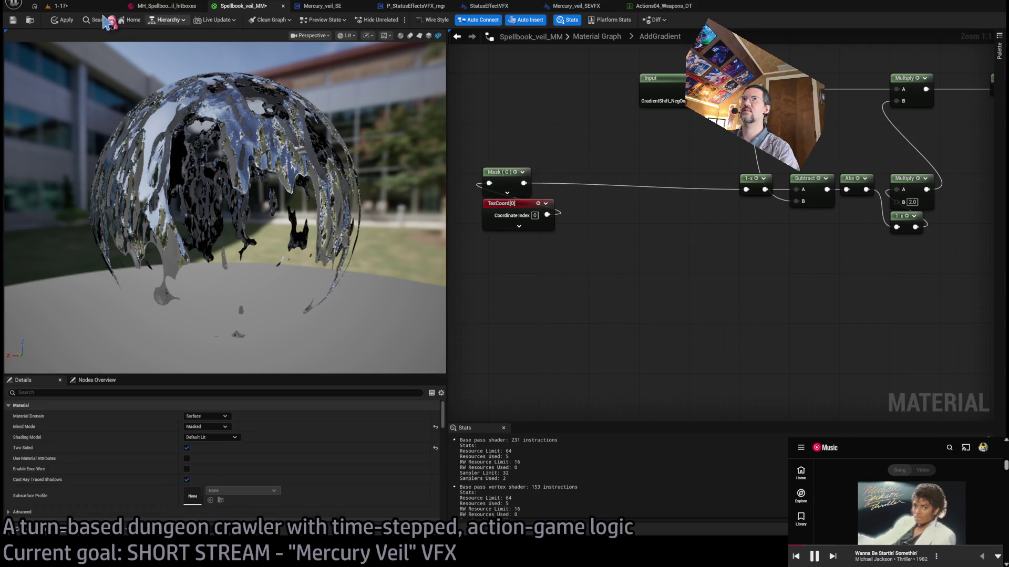
- Quickly play-test the veil, then return to the Spellbook_veil_MM material graph
key(alt+p)
key(F8)
key(Escape)
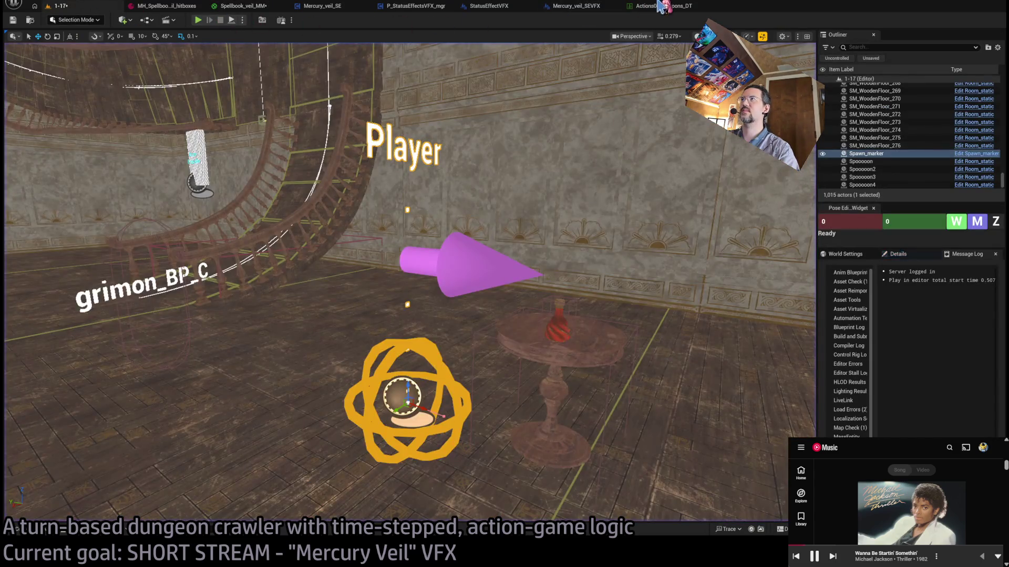
click(577, 5)
click(483, 7)
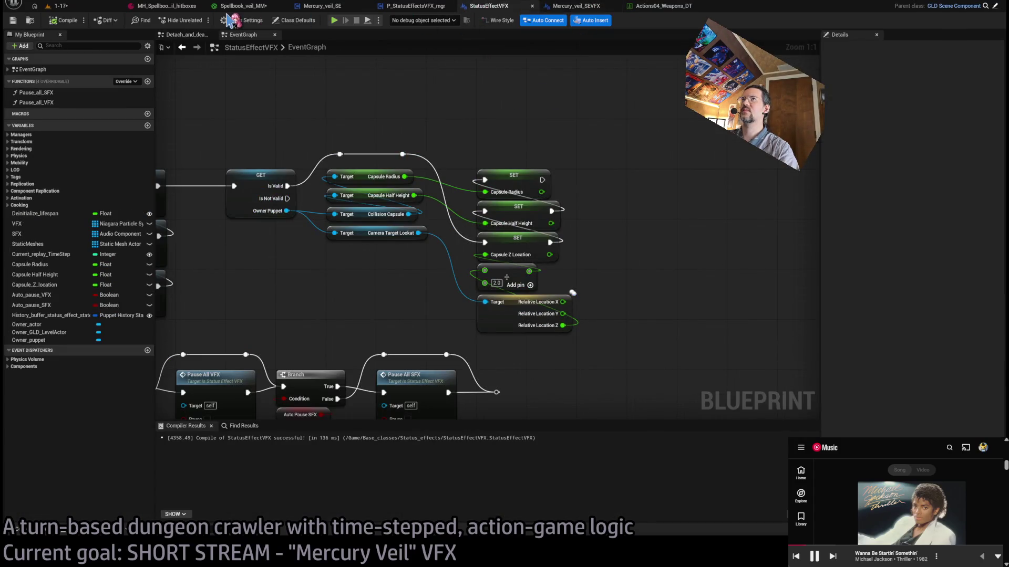
click(239, 6)
drag(627, 237, 627, 234)
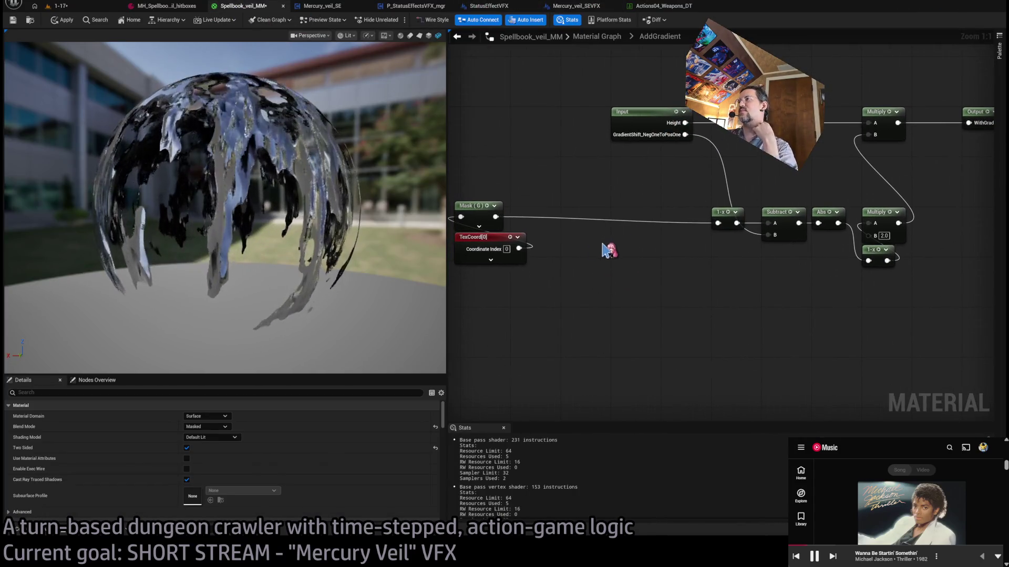